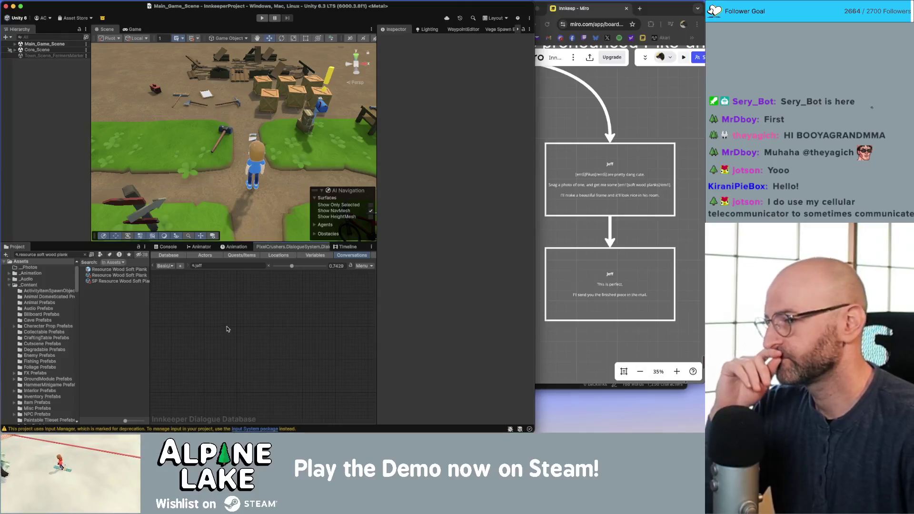
# Narrow the Unity window and raise the Miro Innkeep board, panning to Jeff's two dialogue boxes
pyautogui.click(555, 104)
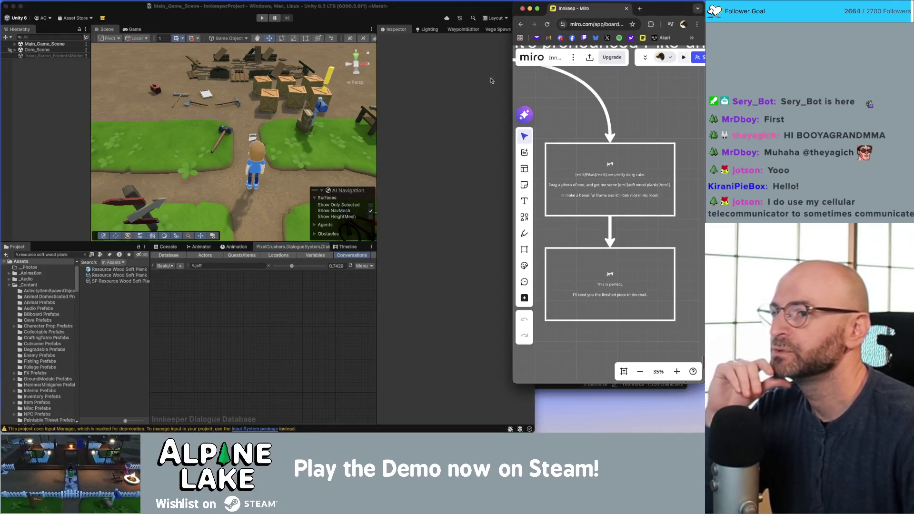
pyautogui.click(493, 80)
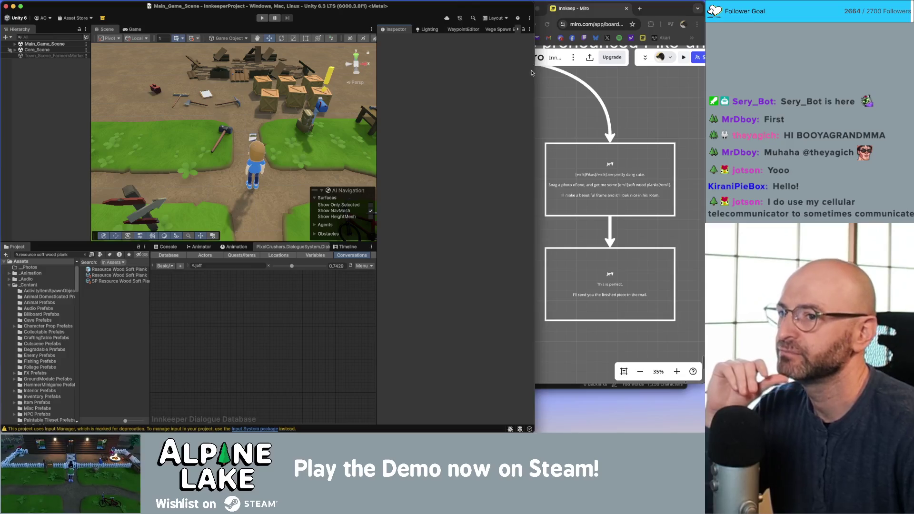
pyautogui.moveTo(534, 71); pyautogui.dragTo(530, 71)
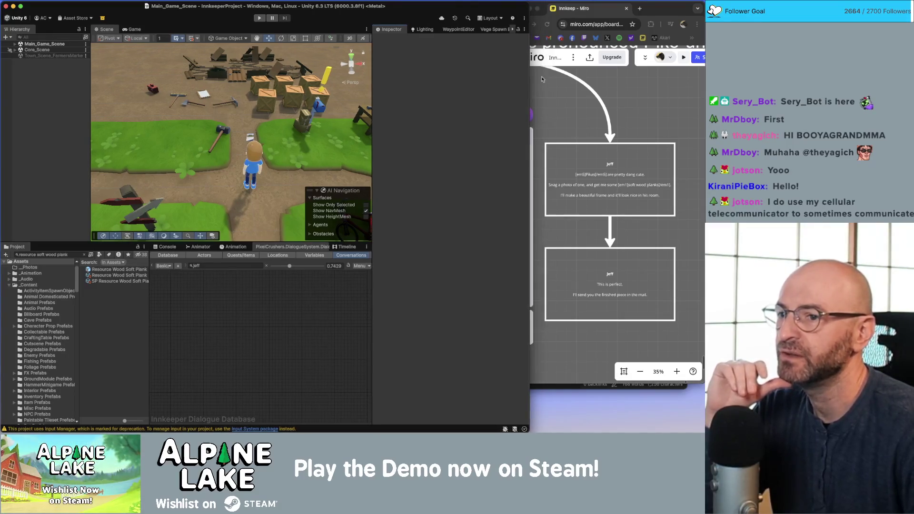
pyautogui.click(542, 79)
pyautogui.hscroll(1, 560, 108)
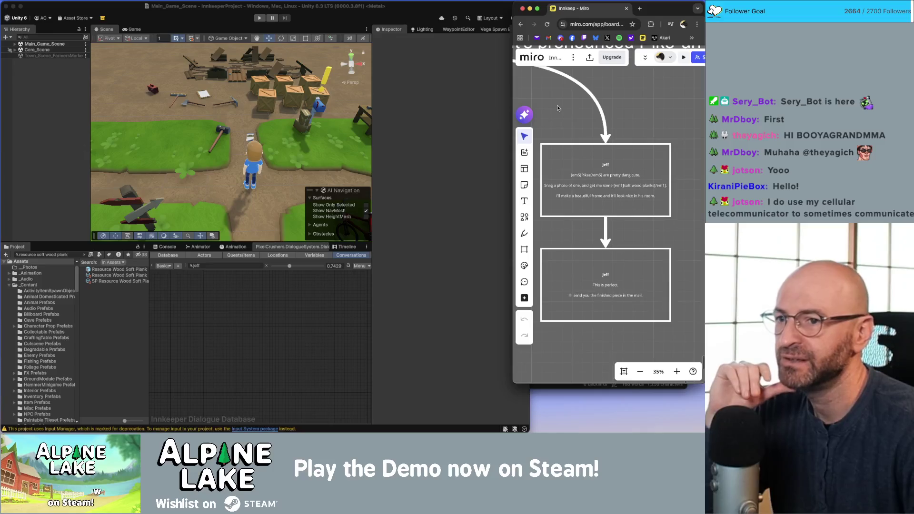
pyautogui.hscroll(-1, 560, 104)
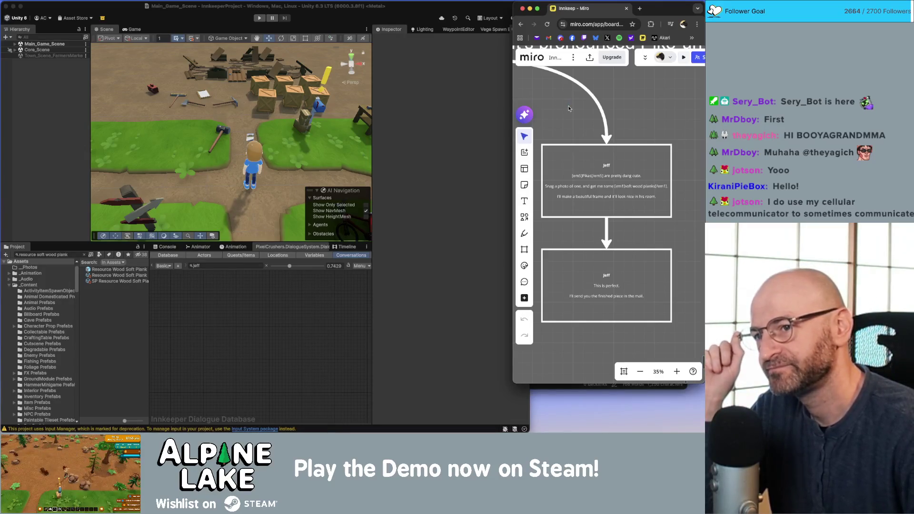
pyautogui.scroll(-2, 570, 109)
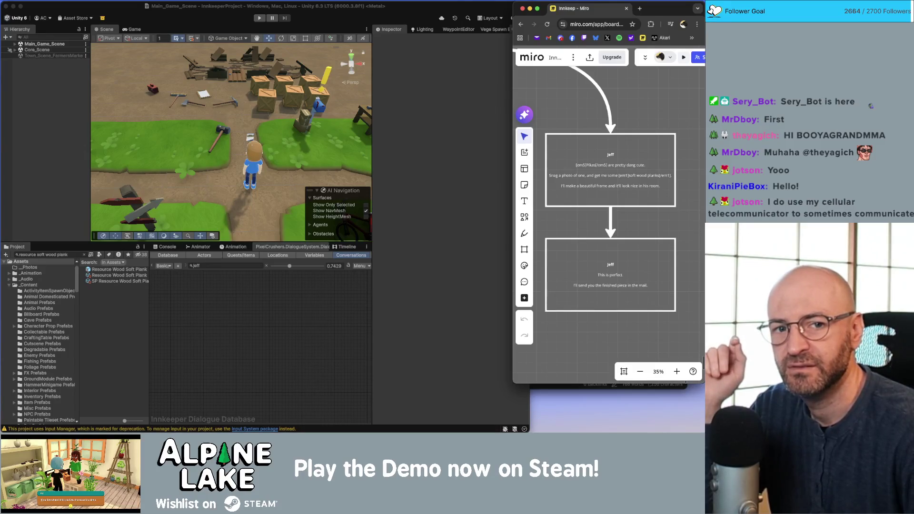
pyautogui.press('super+Tab')
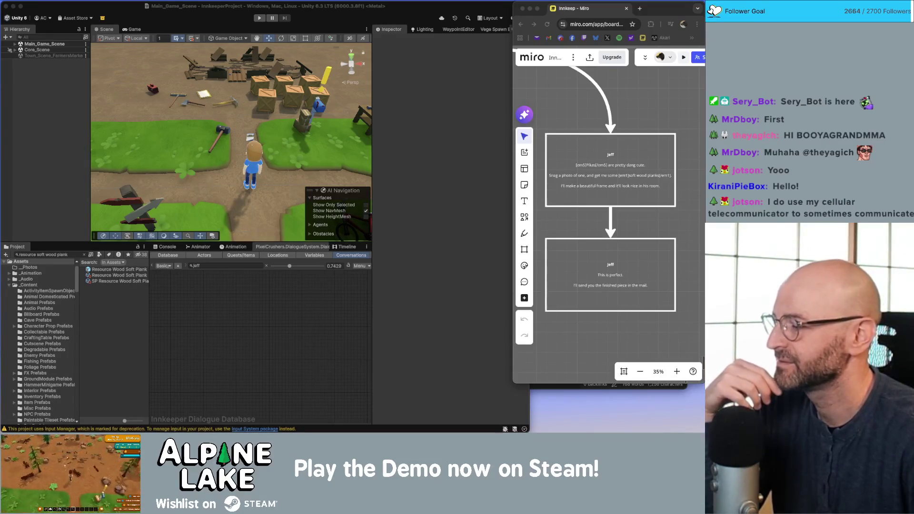
pyautogui.click(241, 300)
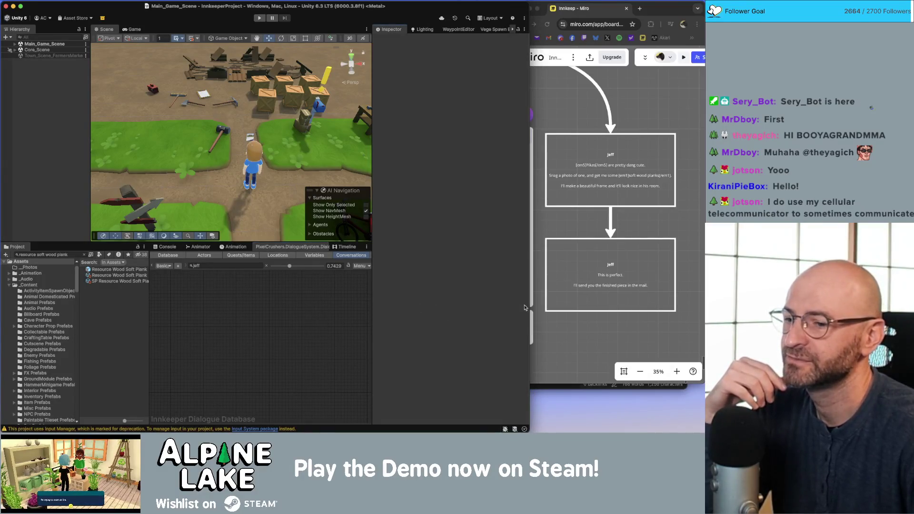
# Raise the Miro board, zoom in to read Eugene's node, then zoom out to 4%
pyautogui.moveTo(529, 306); pyautogui.dragTo(537, 305)
pyautogui.click(592, 325)
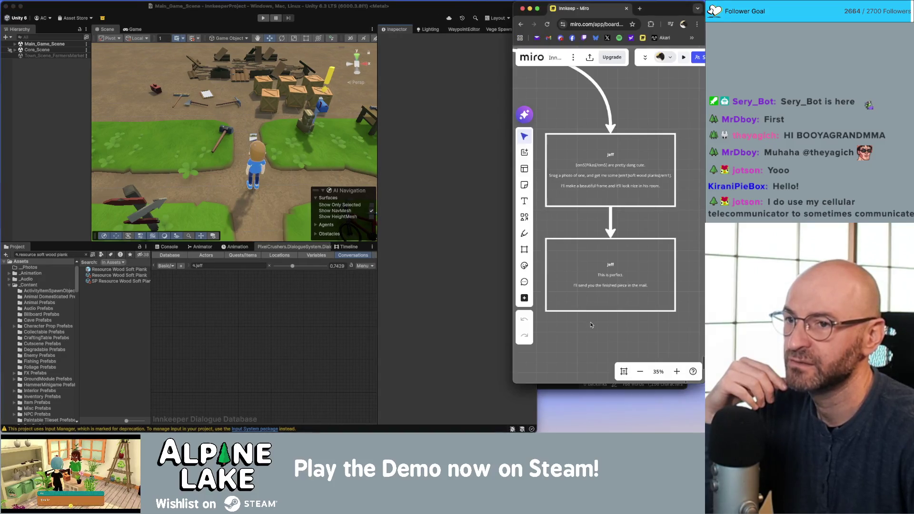
pyautogui.scroll(-5, 574, 304)
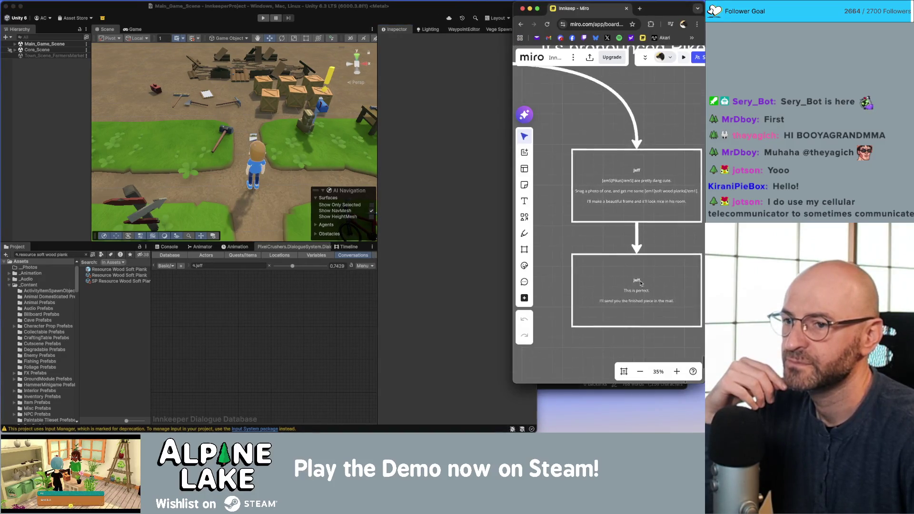
pyautogui.scroll(-4, 611, 271)
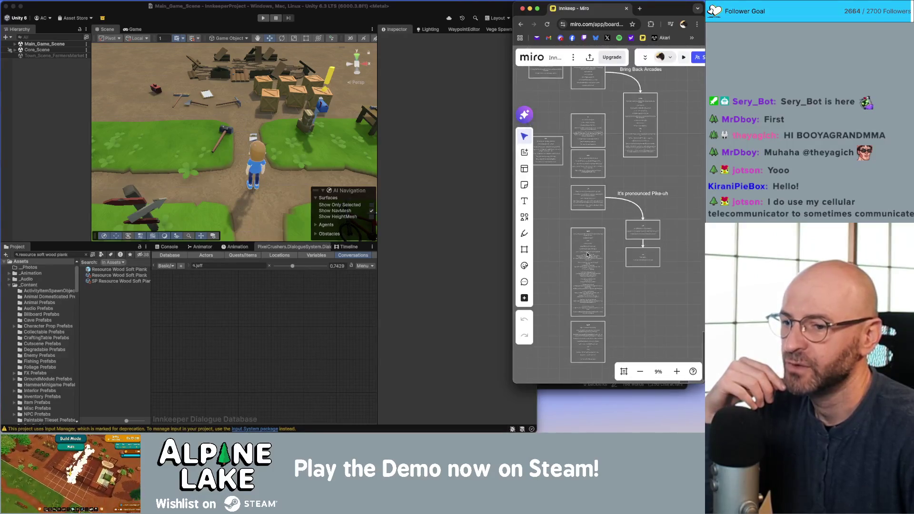
pyautogui.scroll(3, 590, 255)
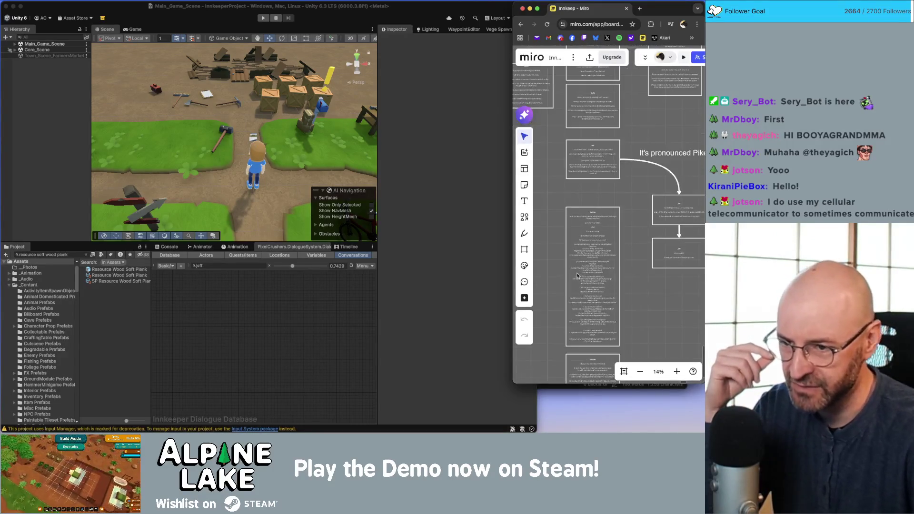
pyautogui.scroll(2, 591, 252)
pyautogui.scroll(3, 599, 205)
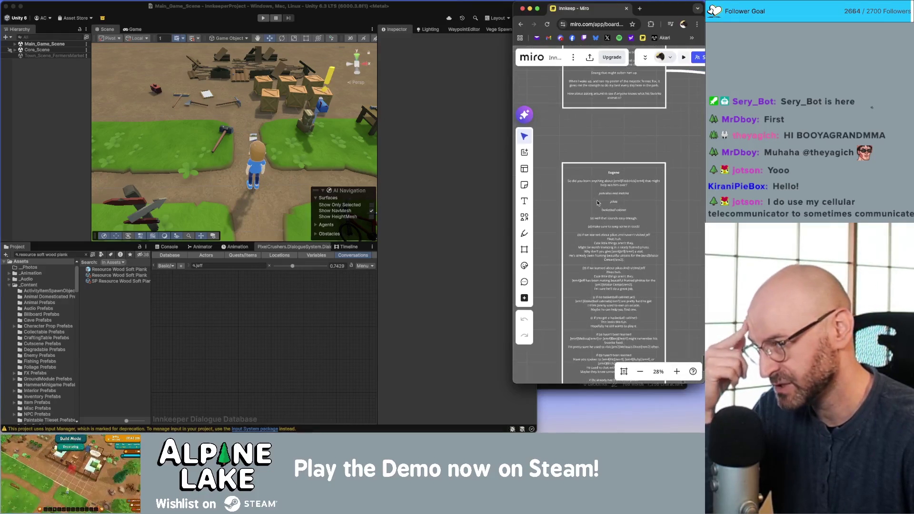
pyautogui.scroll(-3, 608, 233)
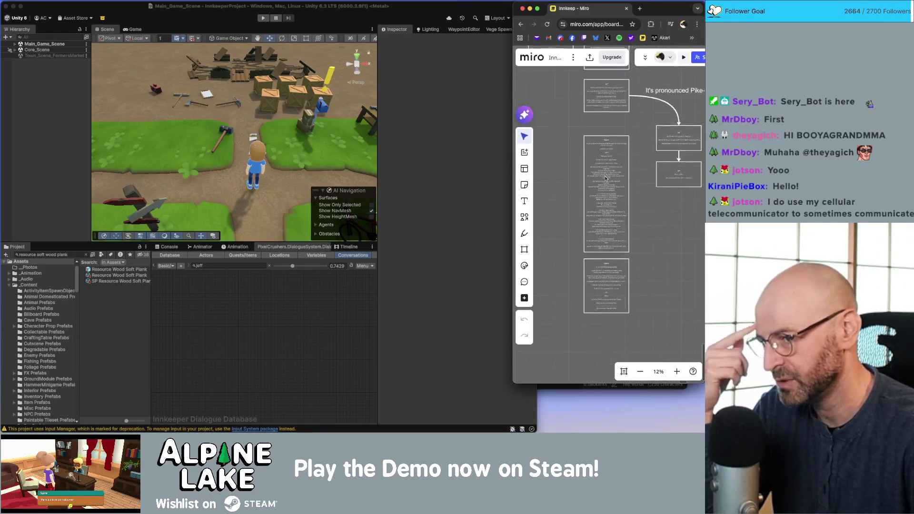
pyautogui.scroll(5, 609, 230)
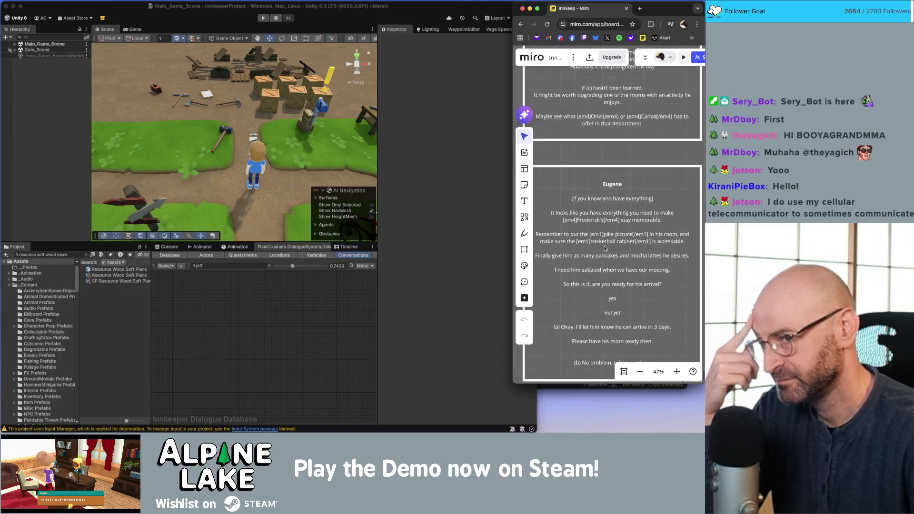
pyautogui.scroll(-8, 604, 206)
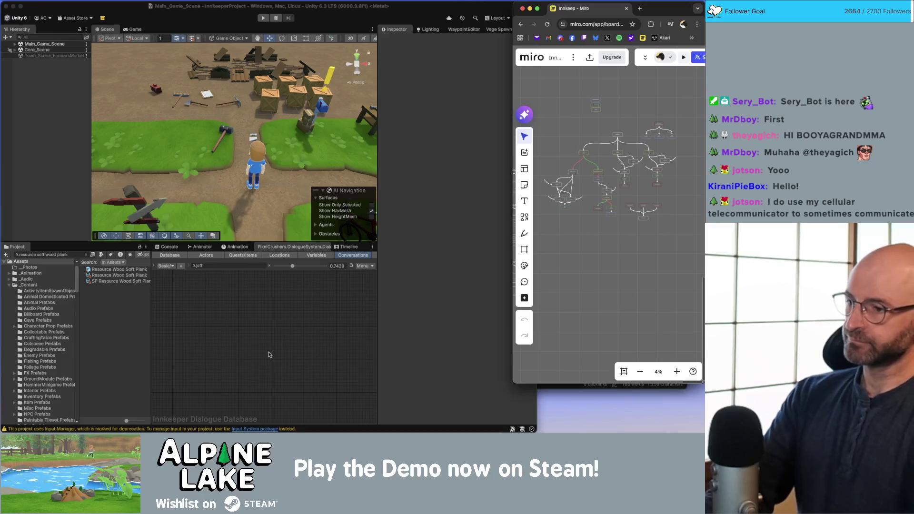
# Open the Dialogue Editor's conversation dropdown to show Basic > Jeff's conversations, including Quests, Chats and Start
pyautogui.click(259, 345)
pyautogui.click(198, 266)
pyautogui.click(167, 266)
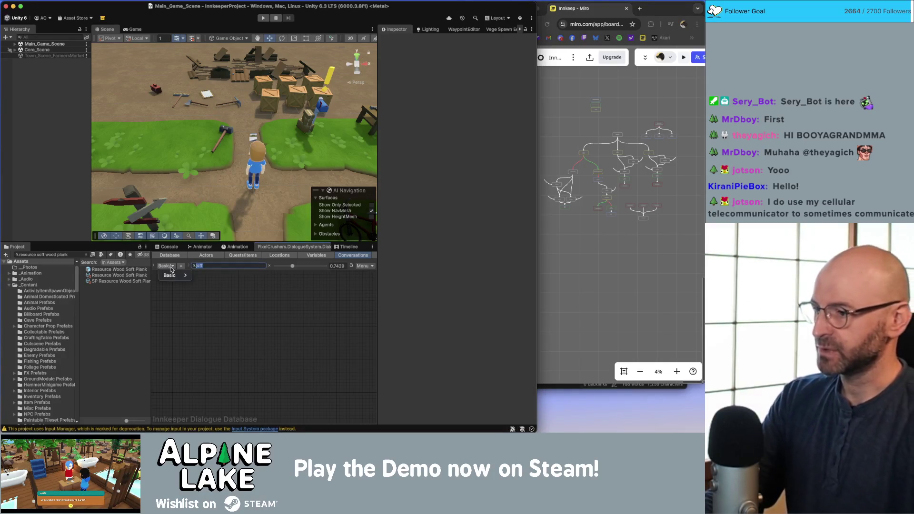
pyautogui.moveTo(197, 277)
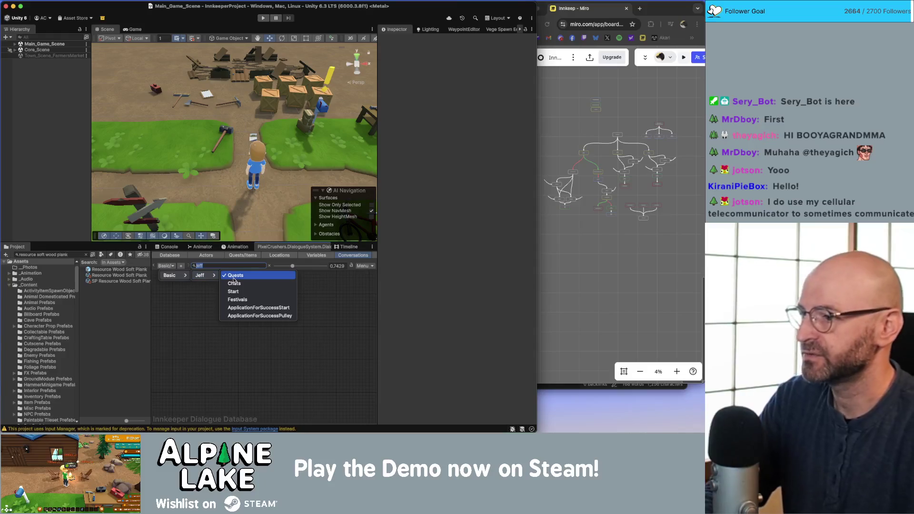
pyautogui.click(175, 332)
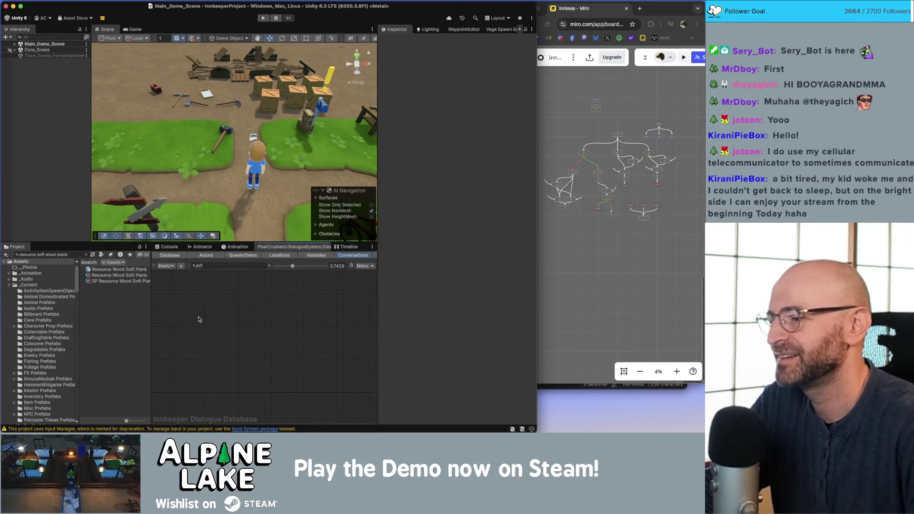
pyautogui.click(215, 265)
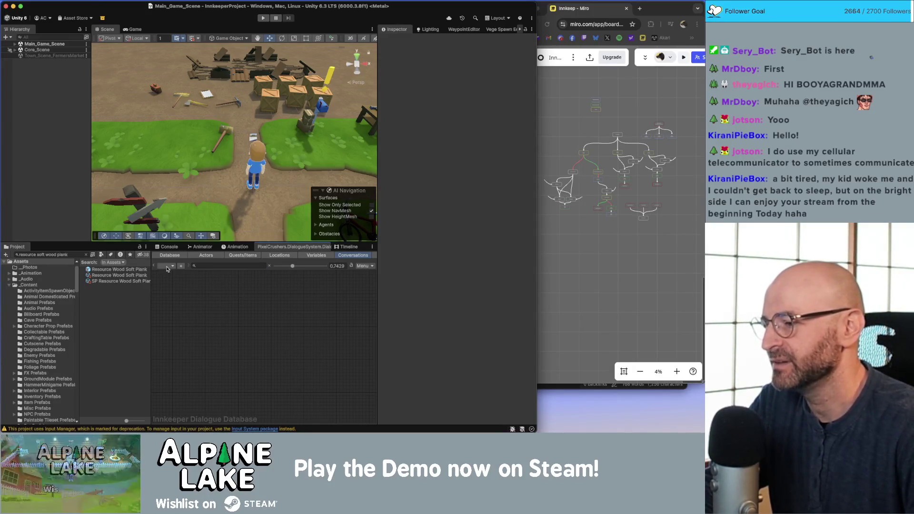
pyautogui.click(172, 265)
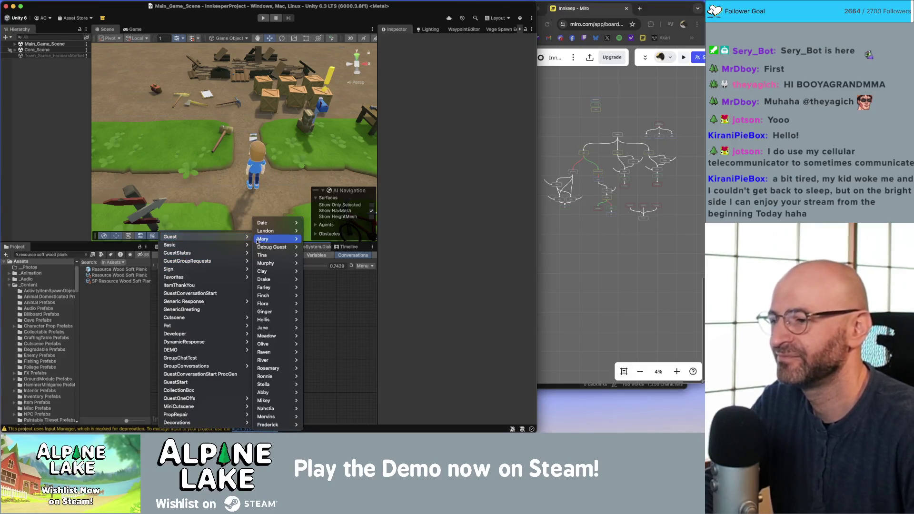
pyautogui.moveTo(229, 245)
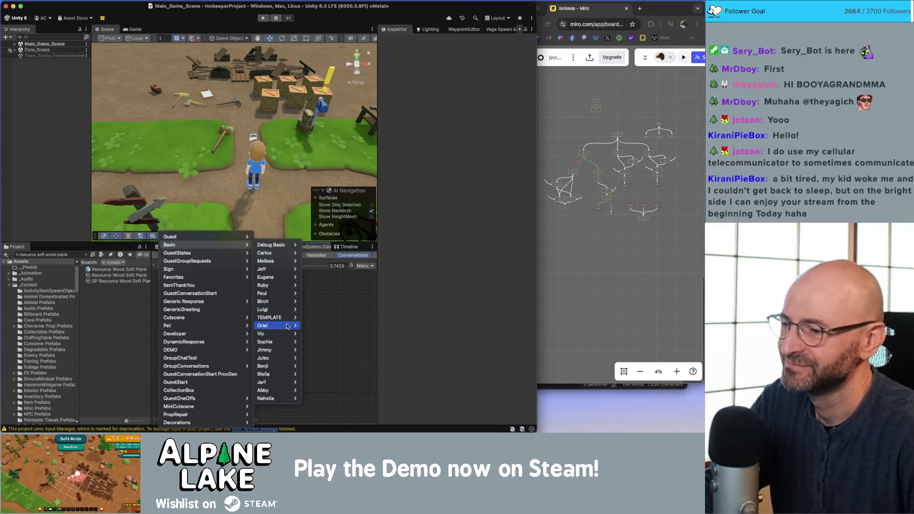
pyautogui.moveTo(281, 265)
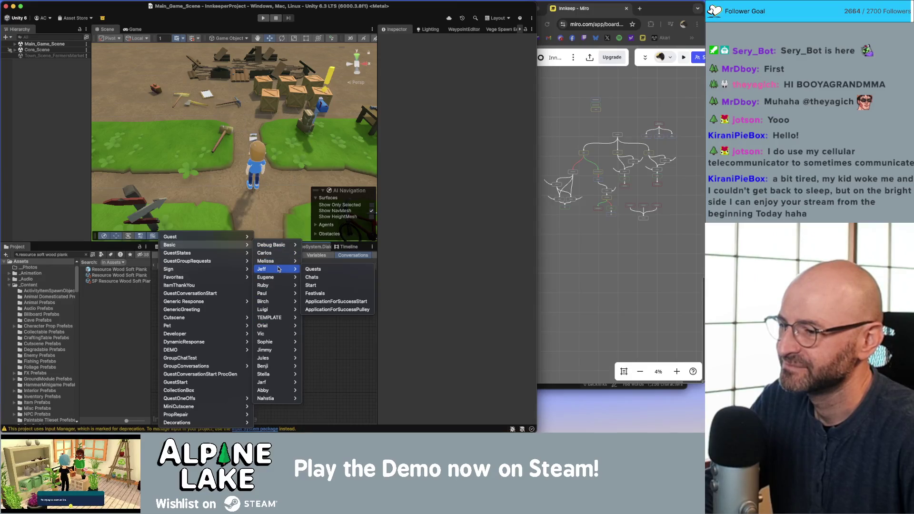
pyautogui.click(310, 286)
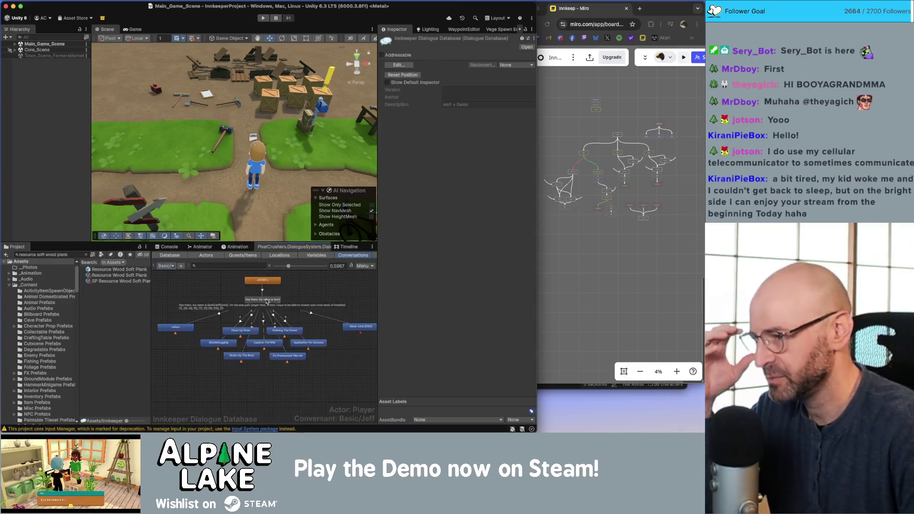
pyautogui.click(165, 266)
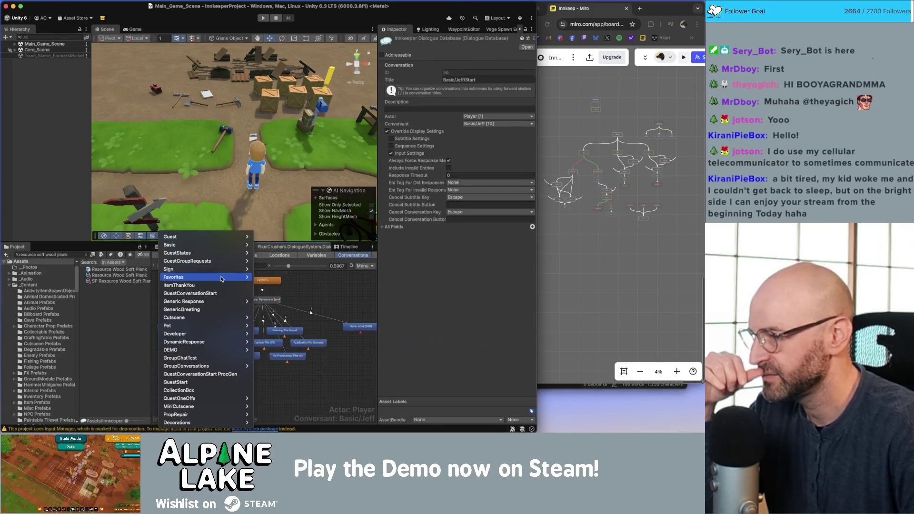
pyautogui.moveTo(221, 278)
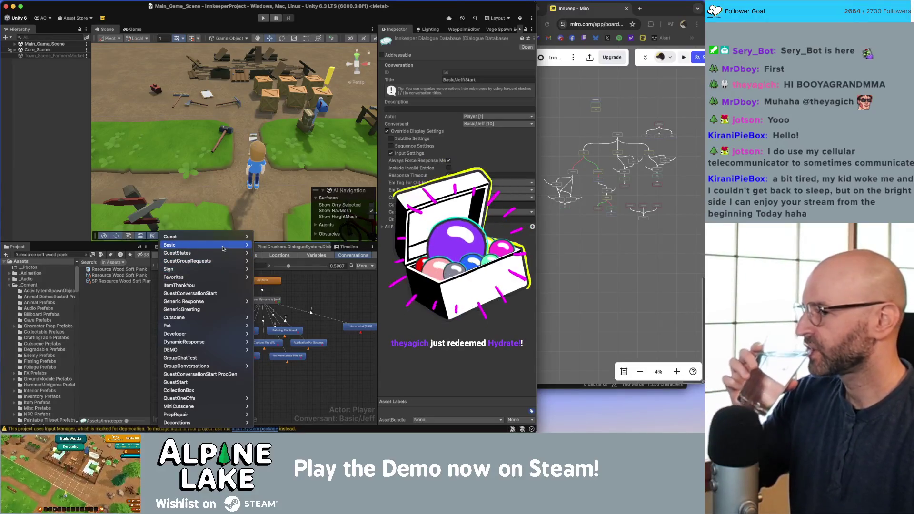
pyautogui.moveTo(272, 269)
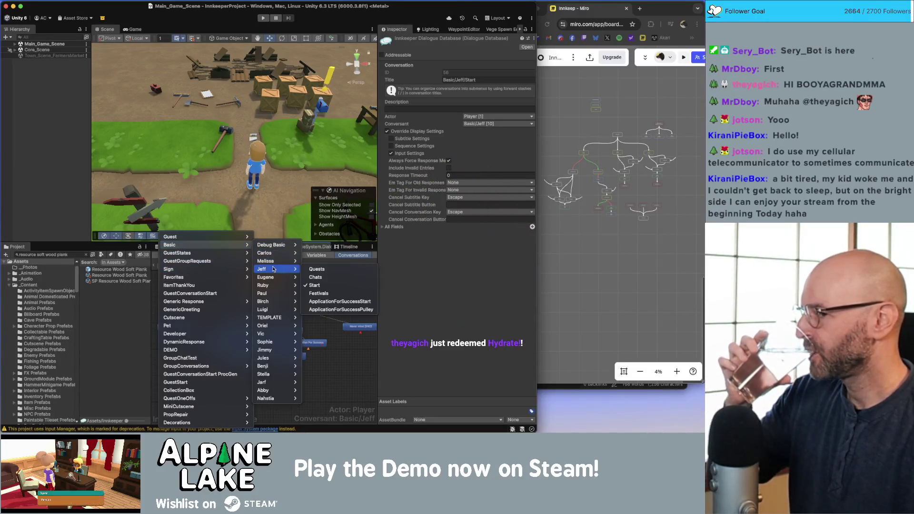
pyautogui.click(320, 270)
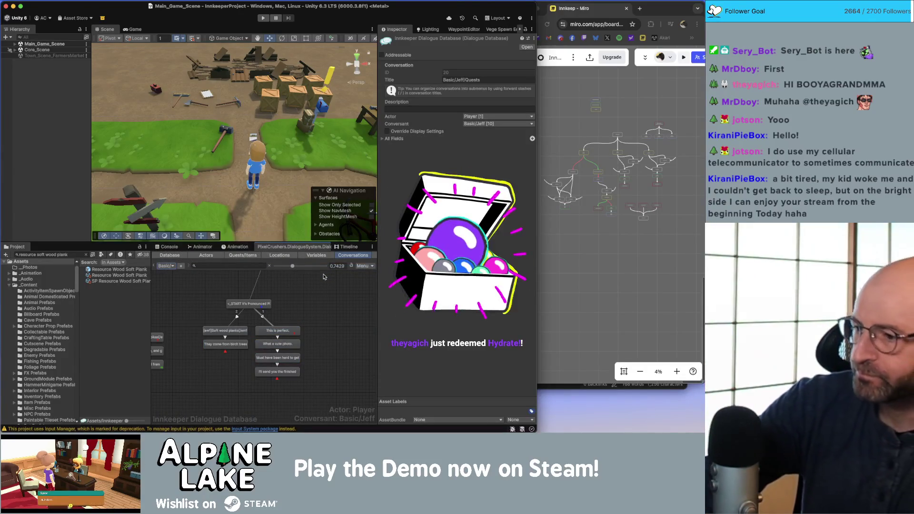
pyautogui.hscroll(-3, 249, 311)
pyautogui.click(202, 309)
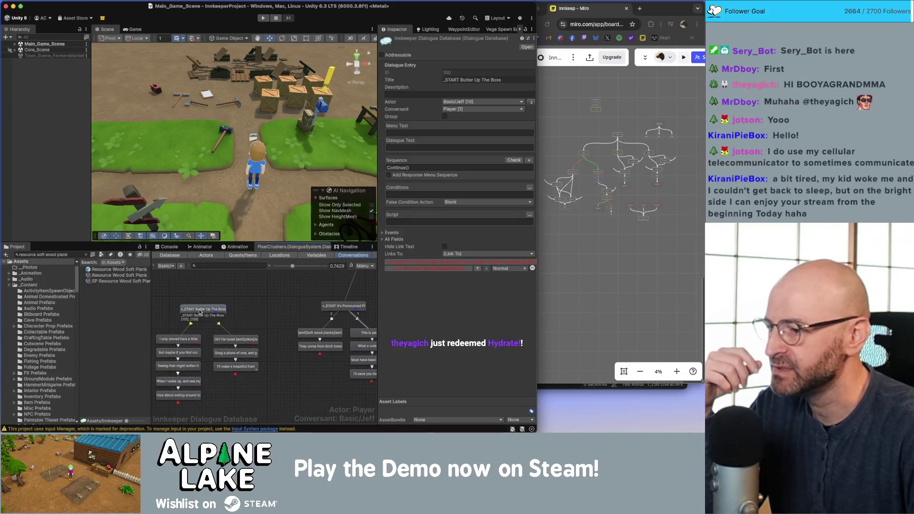
pyautogui.click(179, 339)
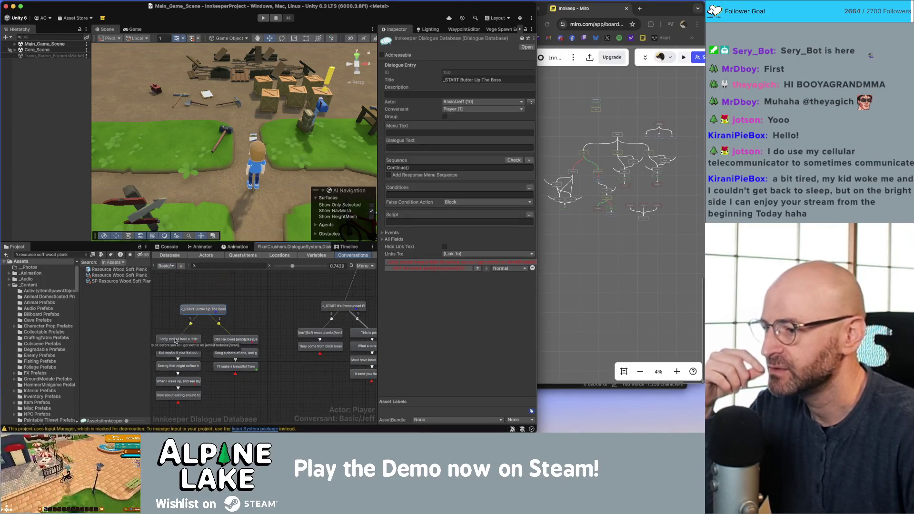
pyautogui.click(235, 341)
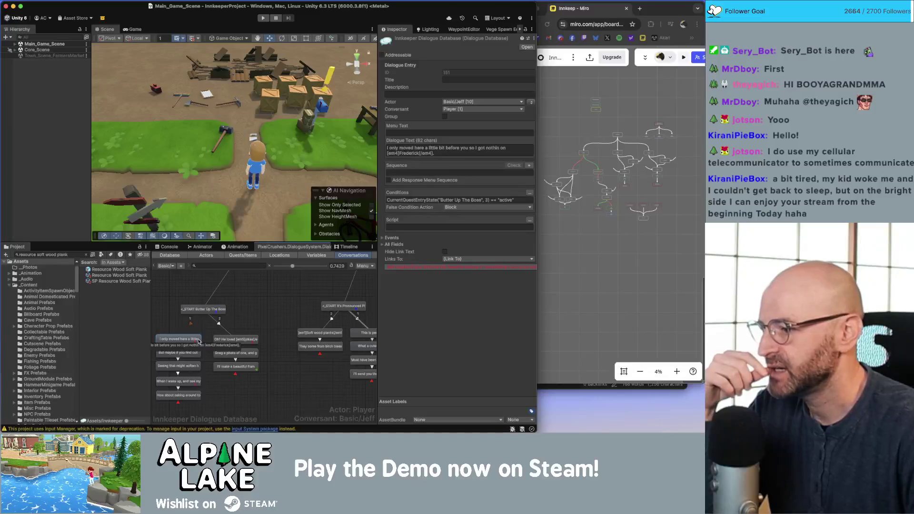
pyautogui.click(270, 320)
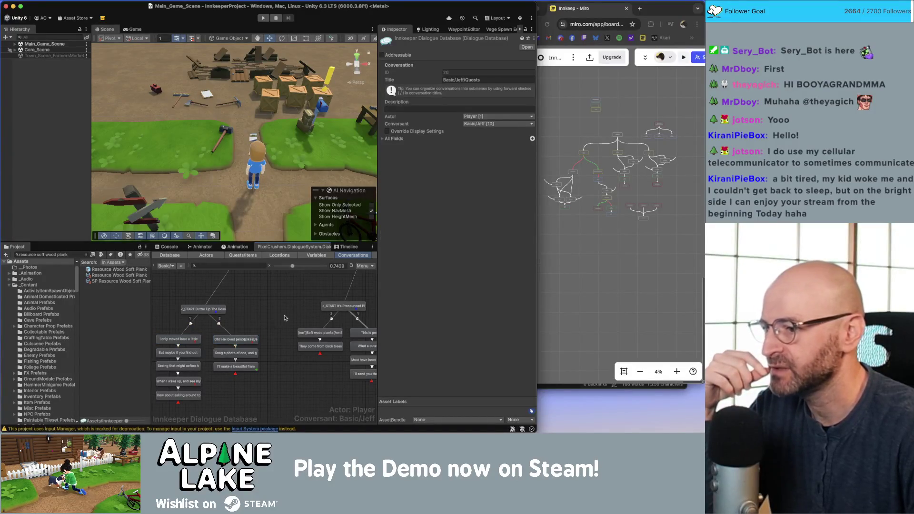
pyautogui.hscroll(2, 269, 320)
pyautogui.click(283, 334)
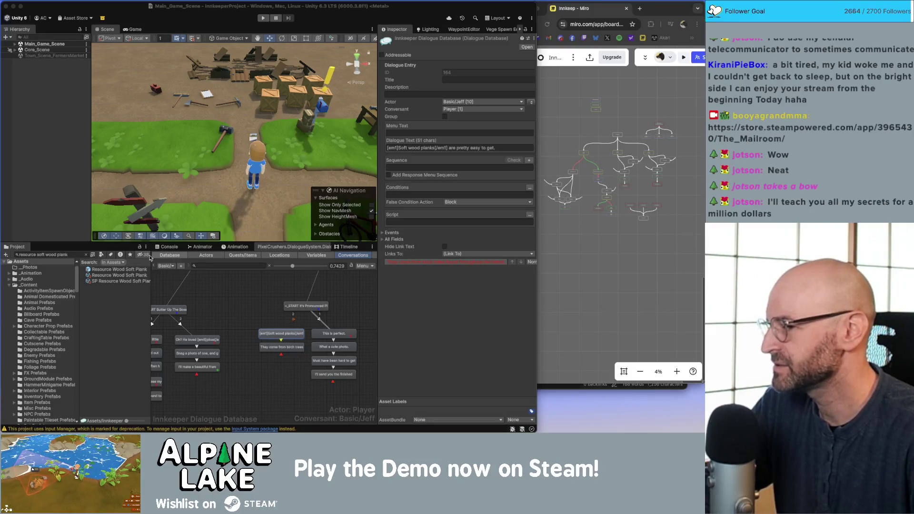
pyautogui.click(235, 317)
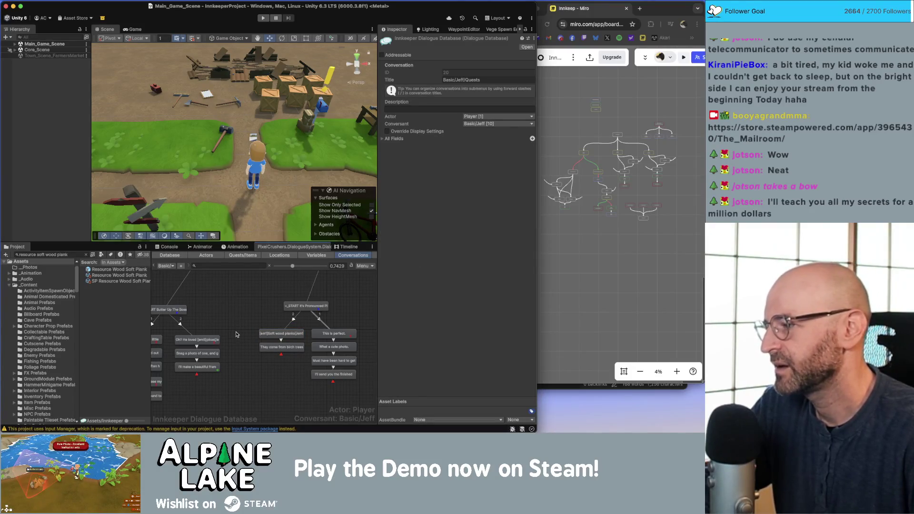
pyautogui.press('super+Tab')
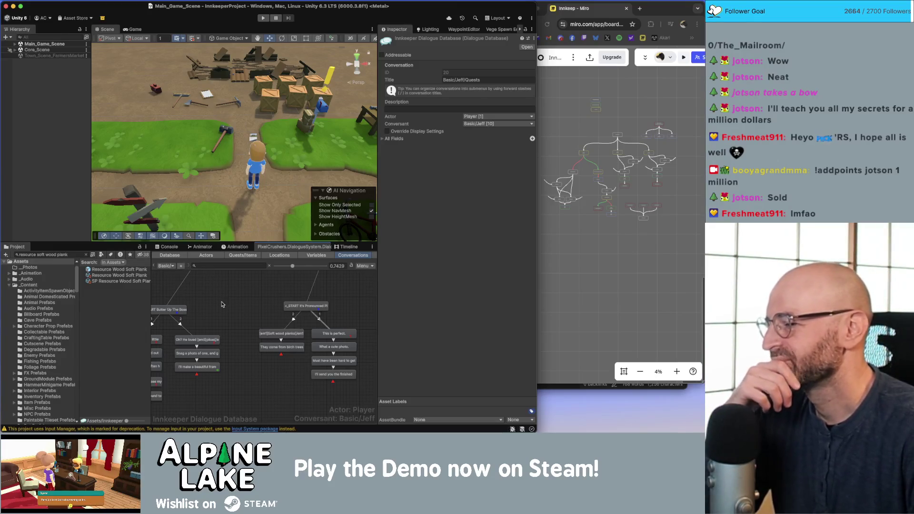
pyautogui.hscroll(-5, 286, 314)
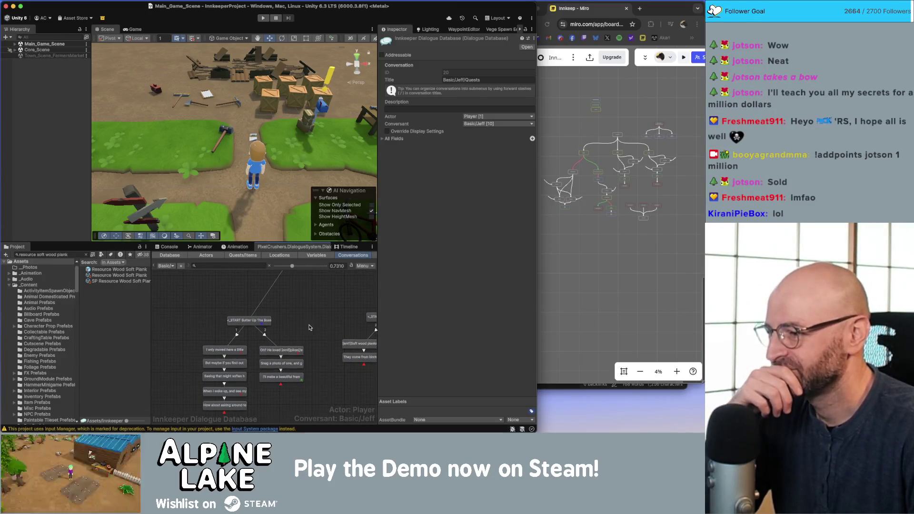
pyautogui.hscroll(5, 310, 327)
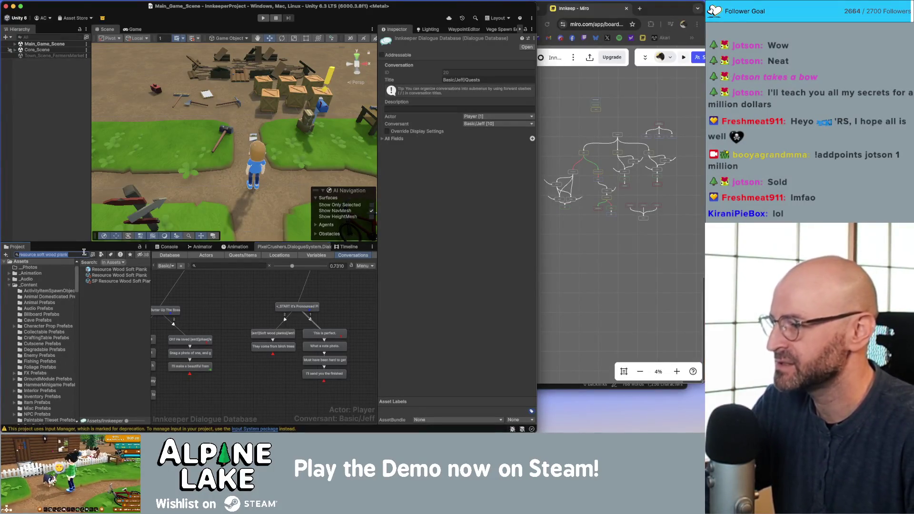
# Open the Basic/Oriel/Start conversation and pan its graph to the START node
pyautogui.click(171, 266)
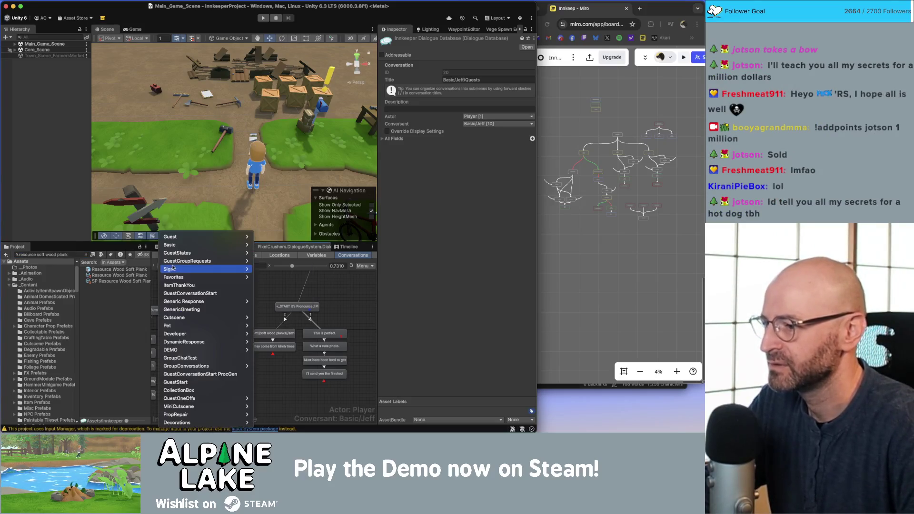
pyautogui.moveTo(214, 237)
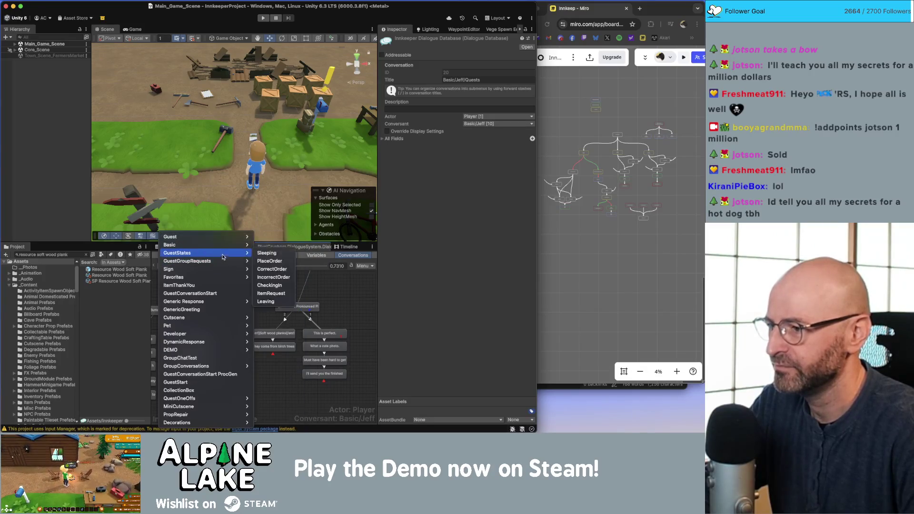
pyautogui.moveTo(239, 245)
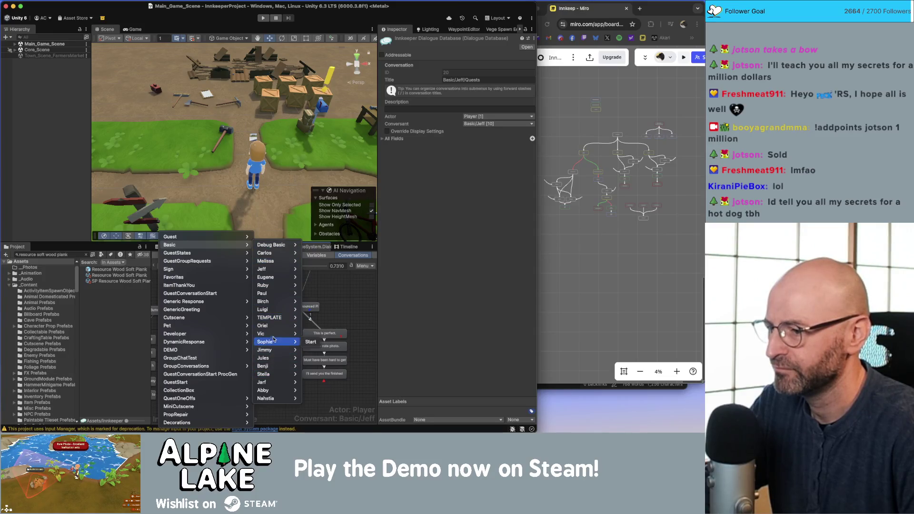
pyautogui.moveTo(269, 326)
pyautogui.click(307, 327)
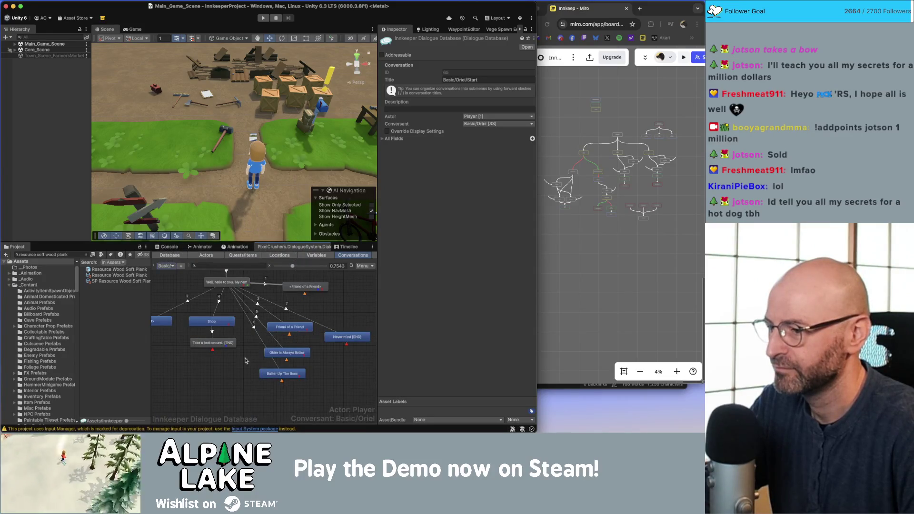
pyautogui.scroll(-3, 240, 381)
pyautogui.moveTo(240, 381); pyautogui.dragTo(268, 401)
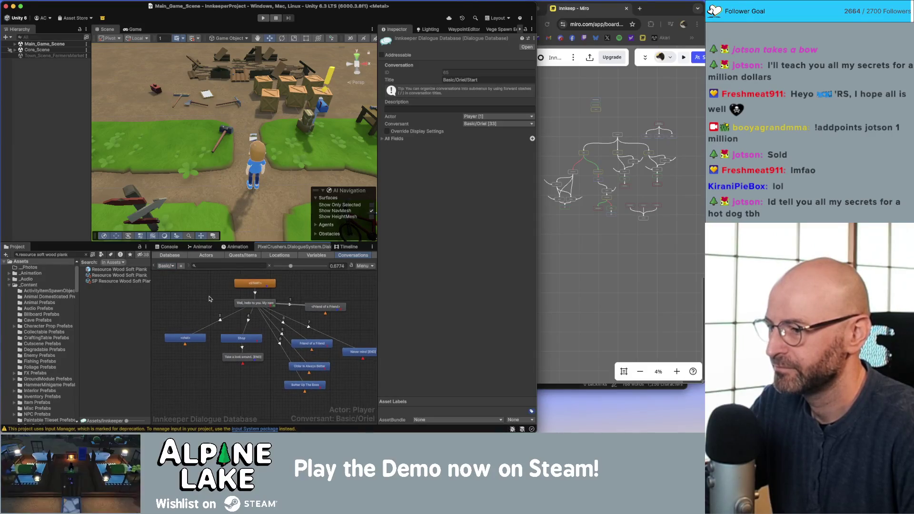
pyautogui.scroll(-1, 206, 303)
pyautogui.moveTo(208, 300); pyautogui.dragTo(188, 306)
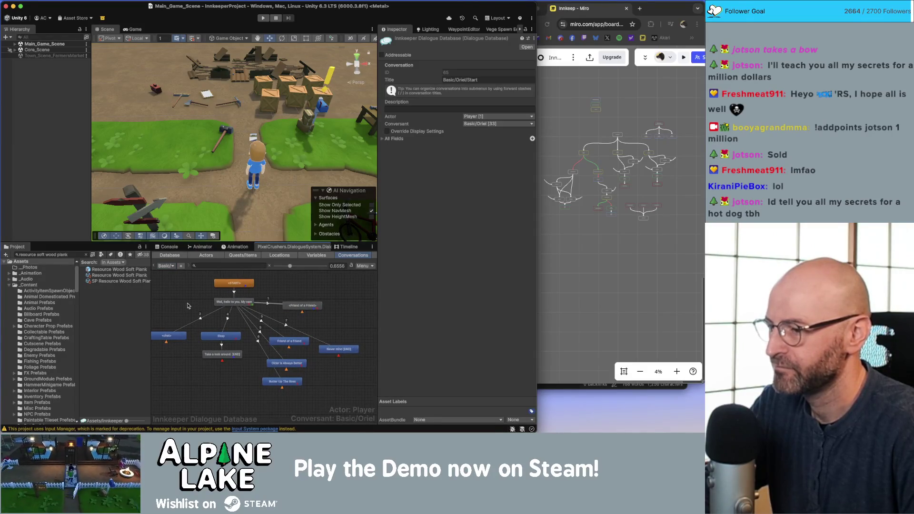
# Switch to the Basic/Eugene/Quests conversation and bring up options on its START node
pyautogui.click(168, 266)
pyautogui.moveTo(253, 269)
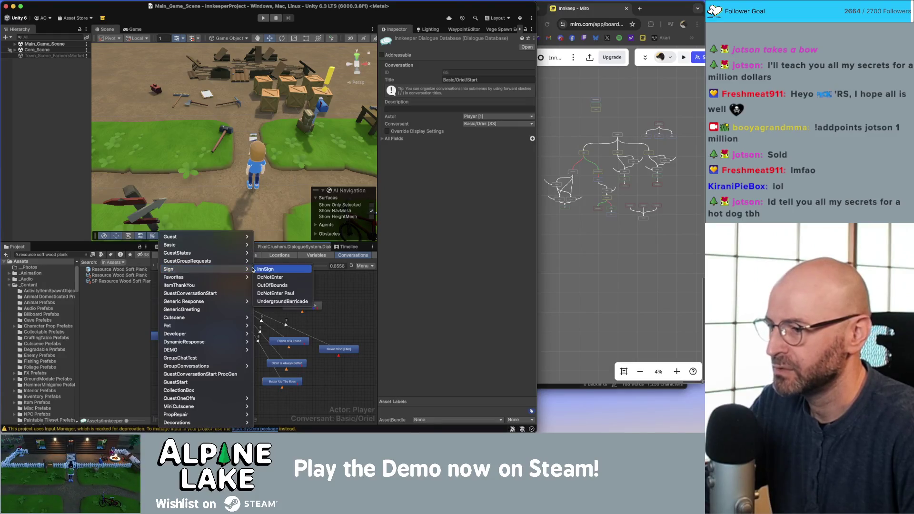
pyautogui.moveTo(241, 244)
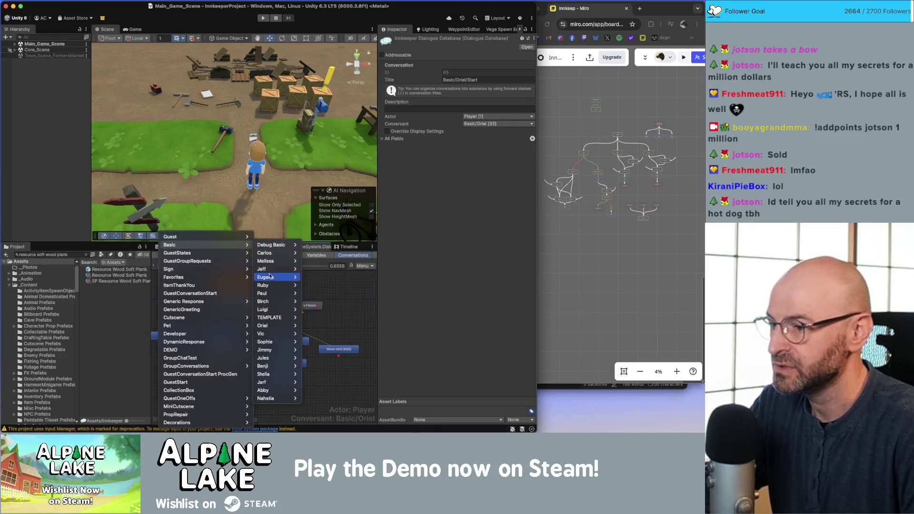
pyautogui.click(318, 293)
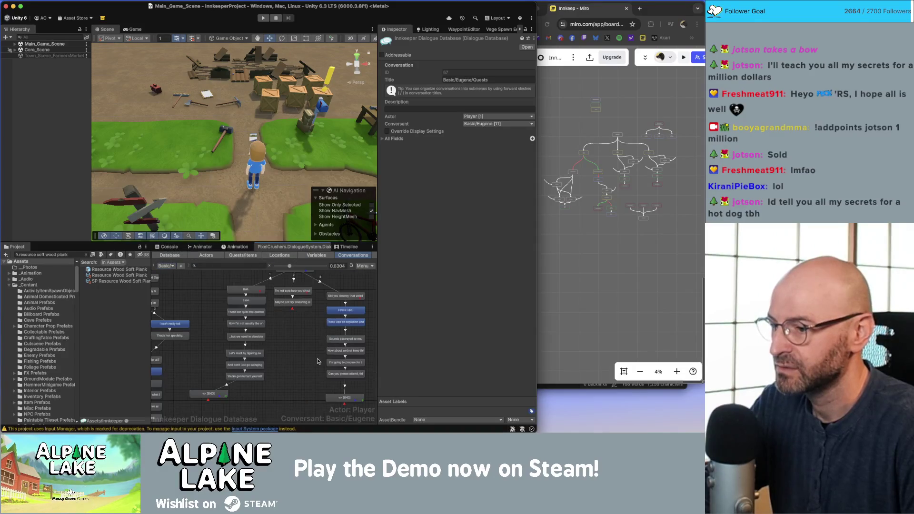
pyautogui.scroll(-10, 318, 361)
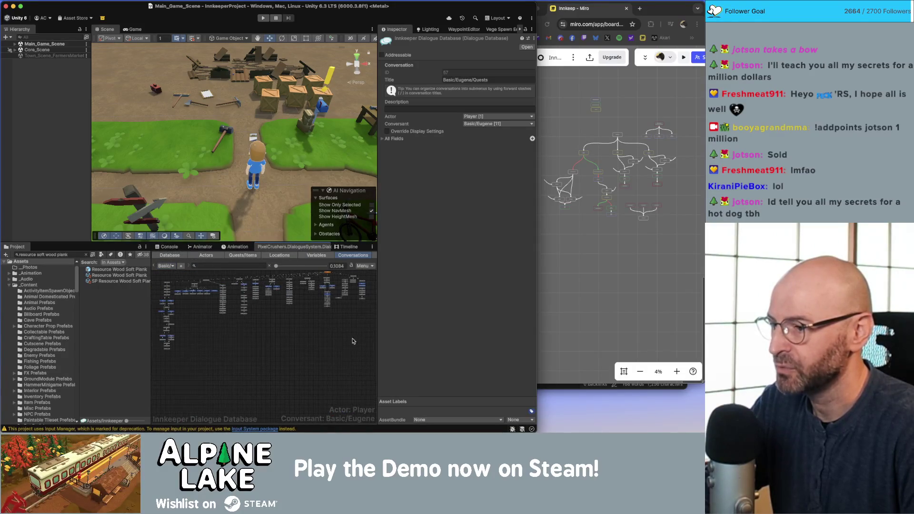
pyautogui.scroll(8, 195, 287)
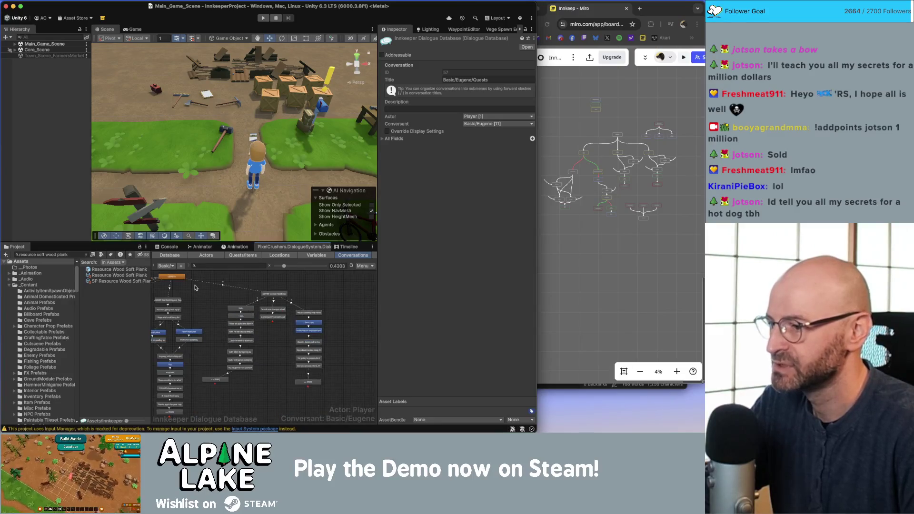
pyautogui.rightClick(173, 282)
# Create a child of START, place it right of United Plantlines, and title it 'START Butter Up The Boss'
pyautogui.click(191, 288)
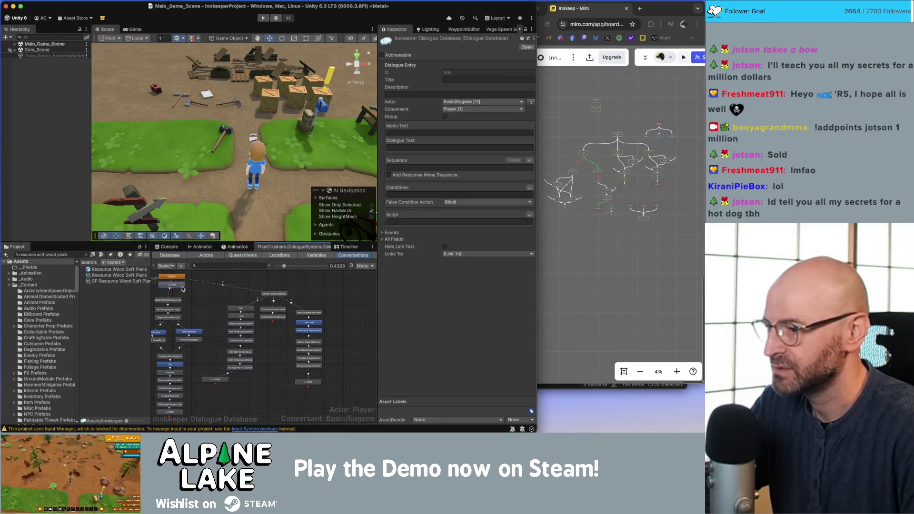
pyautogui.moveTo(274, 286)
pyautogui.mouseDown()
pyautogui.moveTo(262, 279)
pyautogui.moveTo(369, 297)
pyautogui.moveTo(337, 298)
pyautogui.moveTo(346, 295)
pyautogui.mouseUp()
pyautogui.click(249, 294)
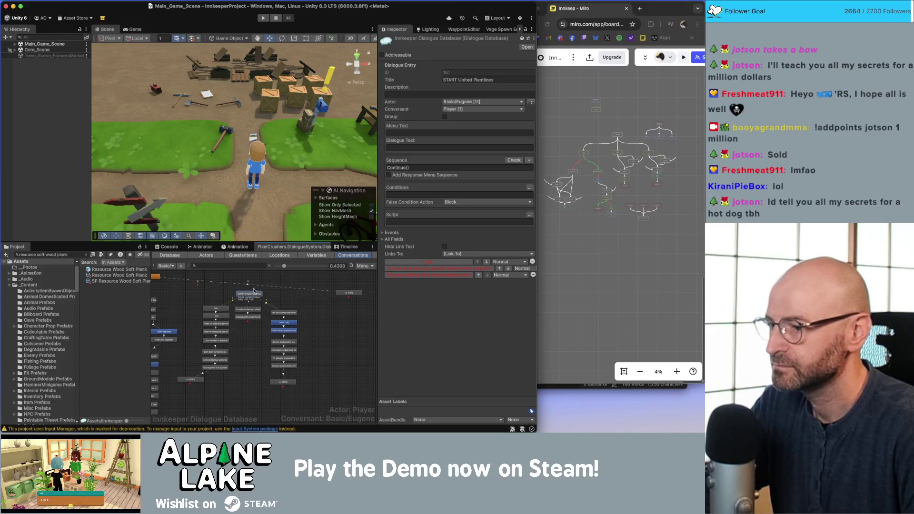
pyautogui.click(350, 293)
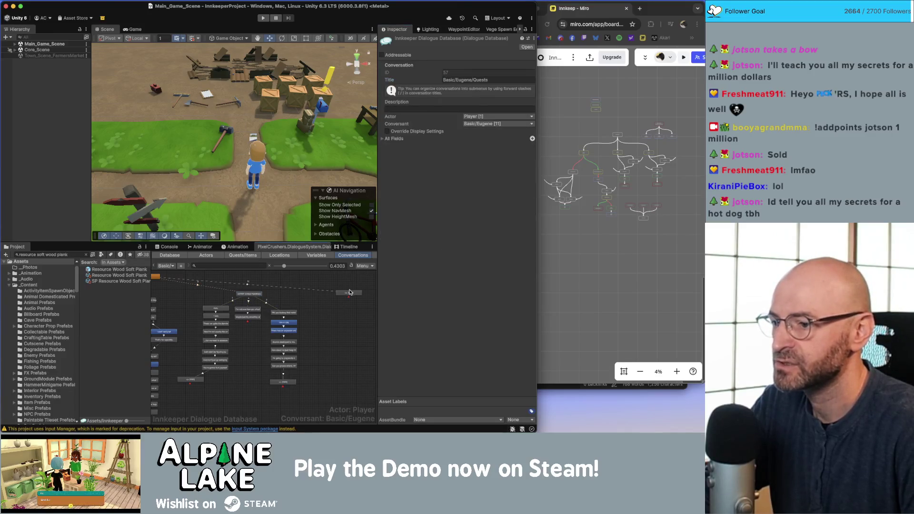
pyautogui.click(488, 80)
pyautogui.write('START United Plantlines')
pyautogui.hotkey('shift', 'alt', 'Left')
pyautogui.hotkey('shift', 'alt', 'Left')
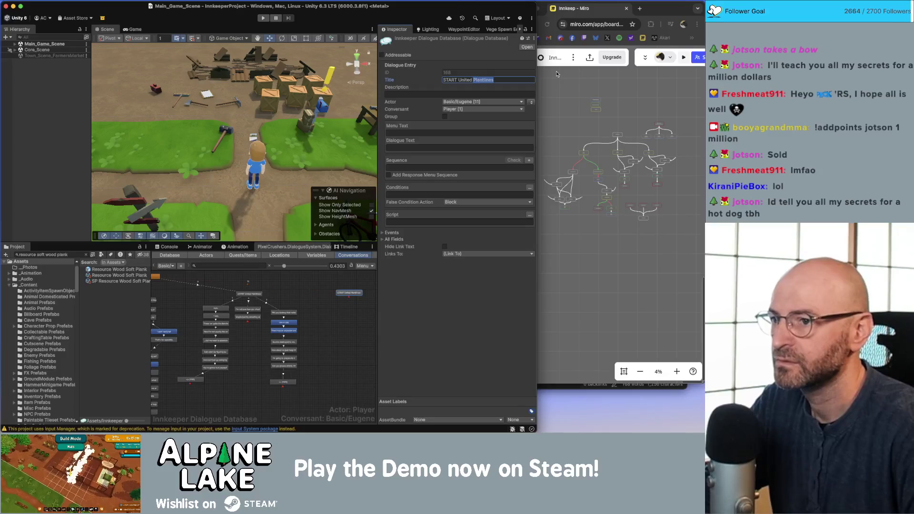
pyautogui.write('Butter Up The Boss')
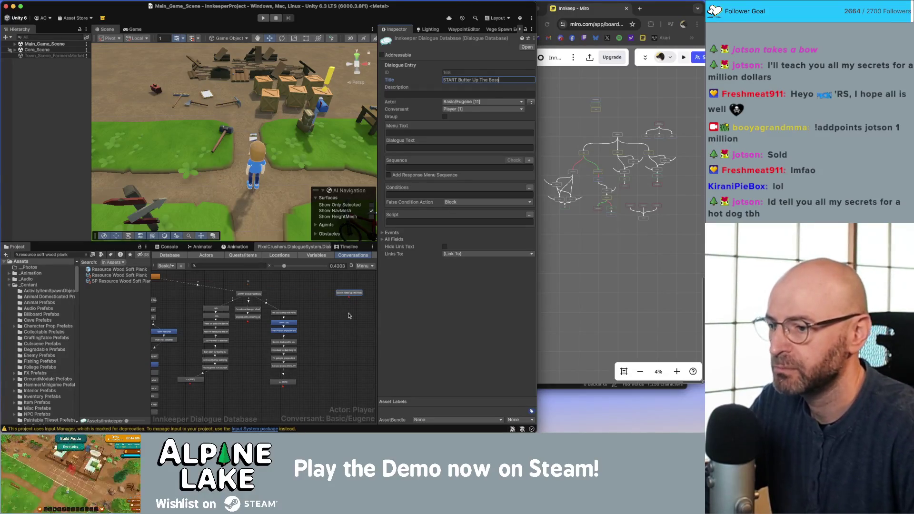
pyautogui.click(351, 294)
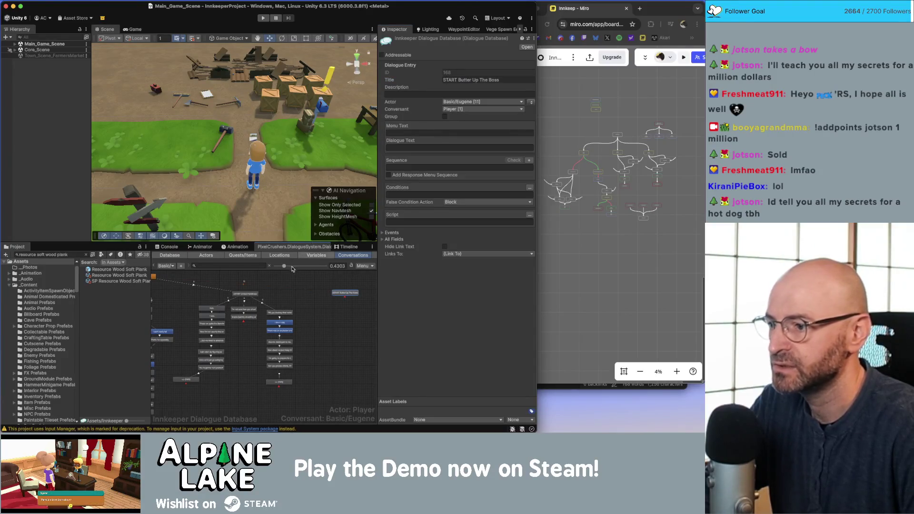
# Check the START United Plantlines entry's Continue() sequence, then reselect START Butter Up The Boss
pyautogui.click(255, 295)
pyautogui.scroll(3, 255, 295)
pyautogui.click(255, 295)
pyautogui.click(401, 167)
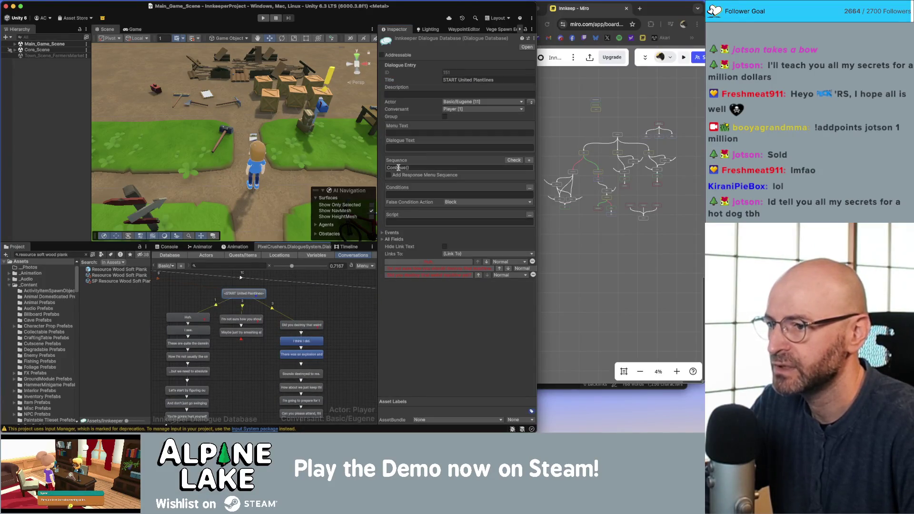
pyautogui.hscroll(3, 327, 323)
pyautogui.click(338, 292)
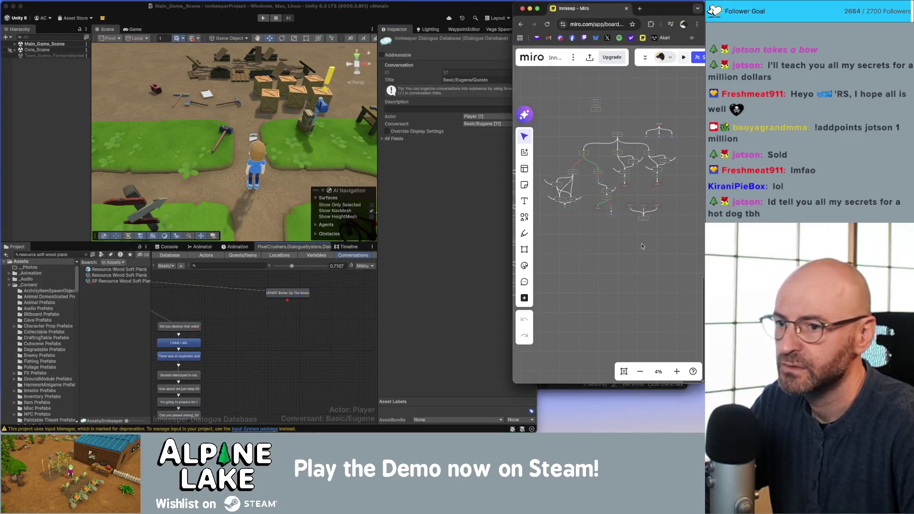
# Zoom the Miro board in on Eugene's dialogue box
pyautogui.click(605, 236)
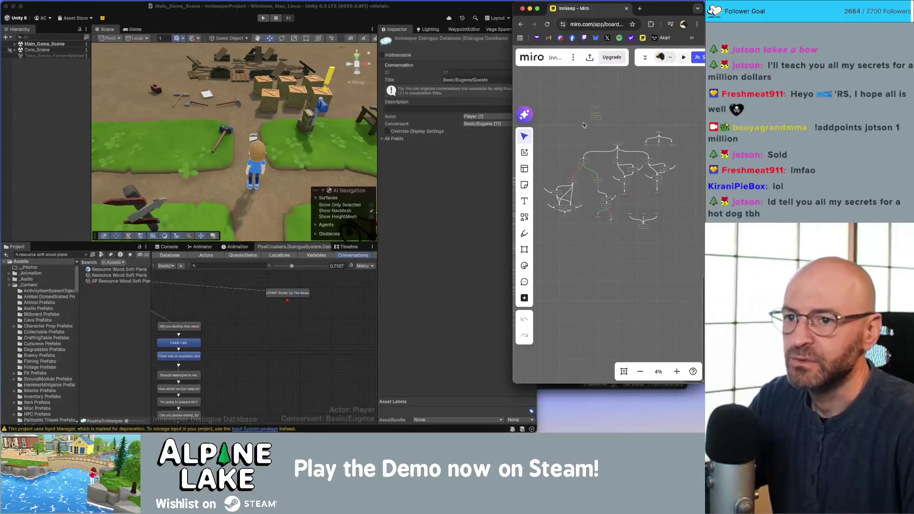
pyautogui.scroll(3, 592, 272)
pyautogui.scroll(5, 592, 273)
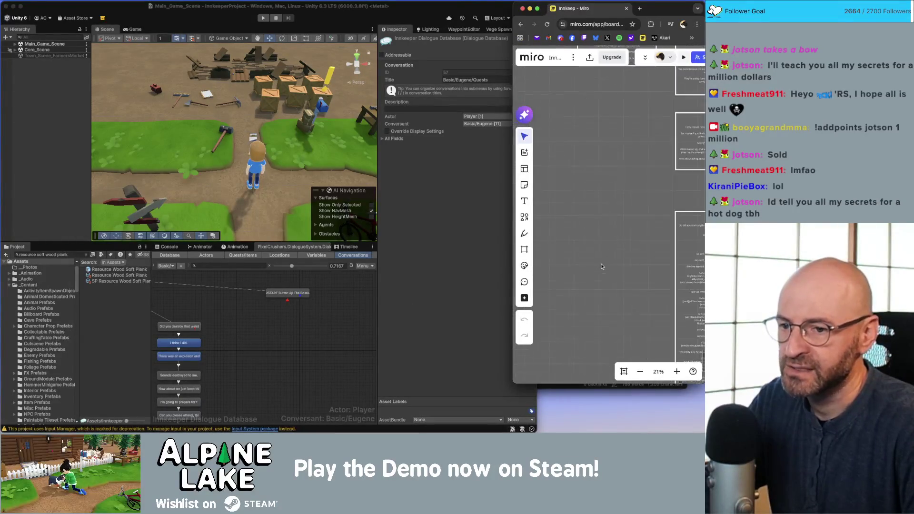
pyautogui.scroll(3, 622, 230)
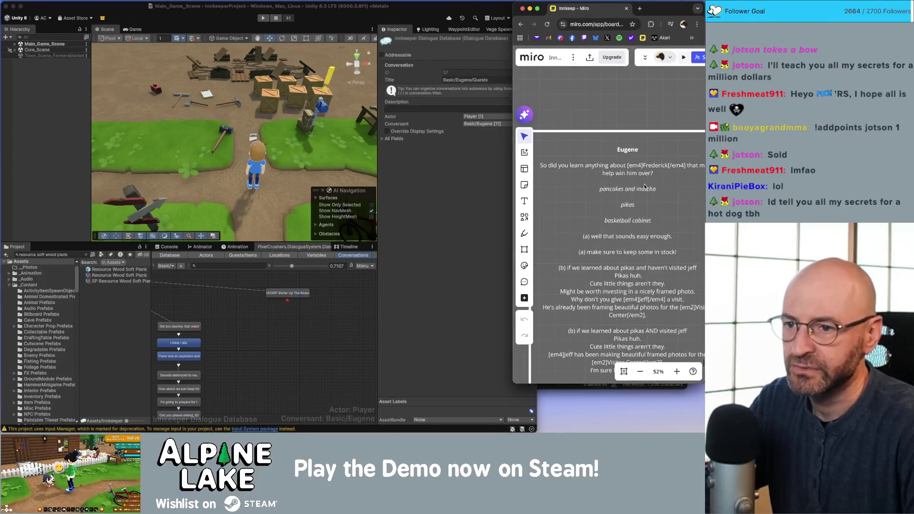
# Add a child node under START Butter Up The Boss in the Unity graph
pyautogui.click(471, 257)
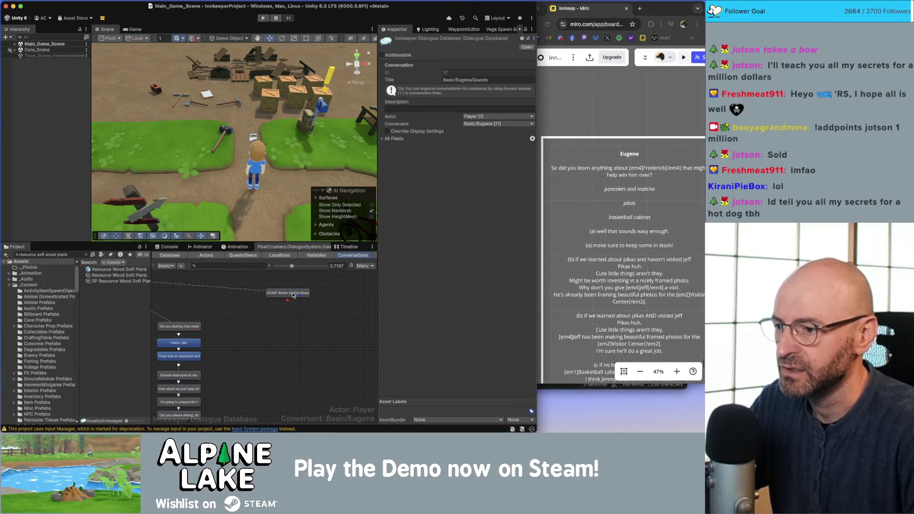
pyautogui.rightClick(295, 296)
pyautogui.click(307, 301)
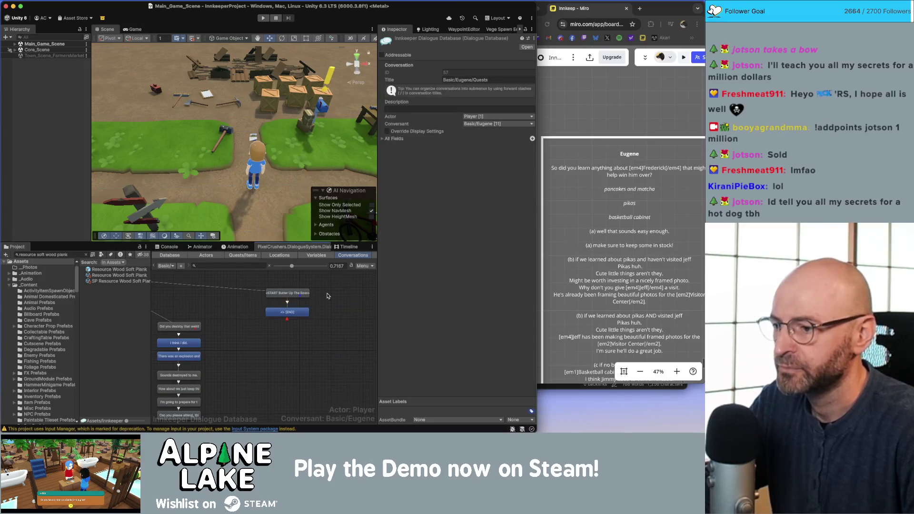
pyautogui.hscroll(2, 319, 296)
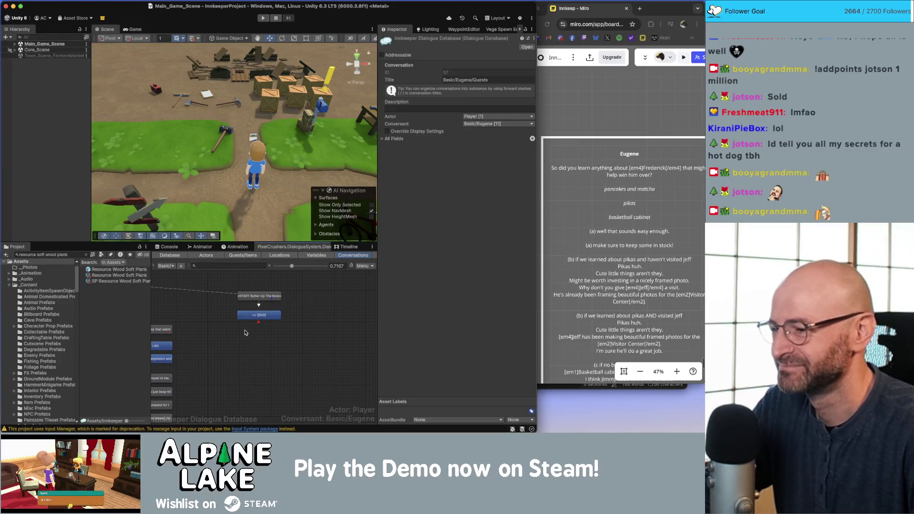
pyautogui.click(254, 317)
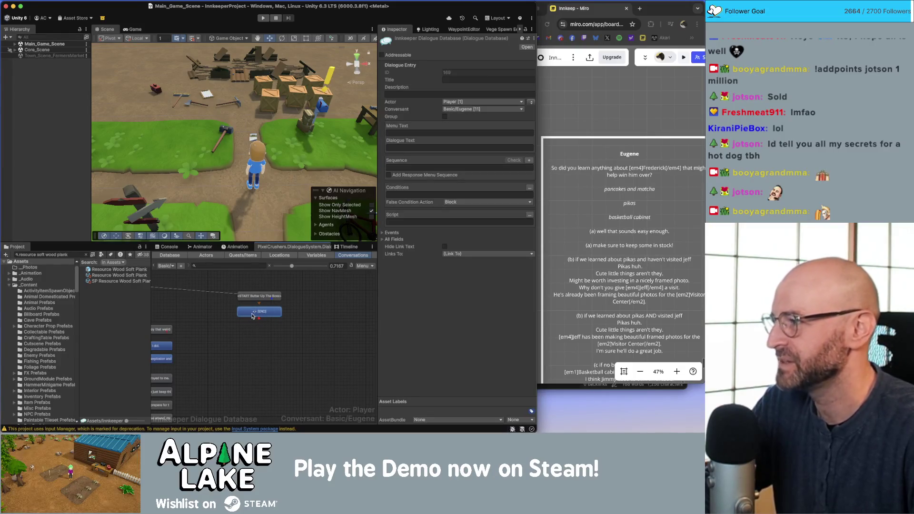
pyautogui.click(232, 328)
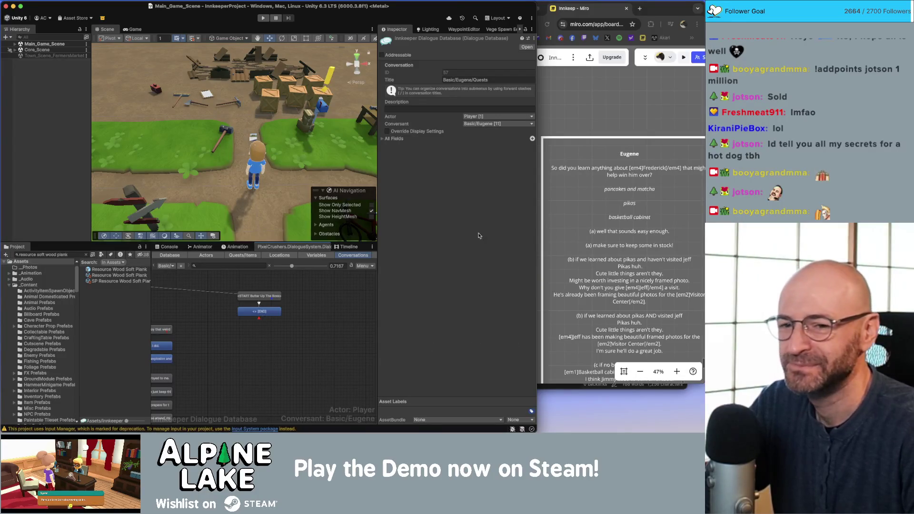
# Zoom the Miro board out to about 13% to see Eugene's whole flowchart
pyautogui.click(277, 313)
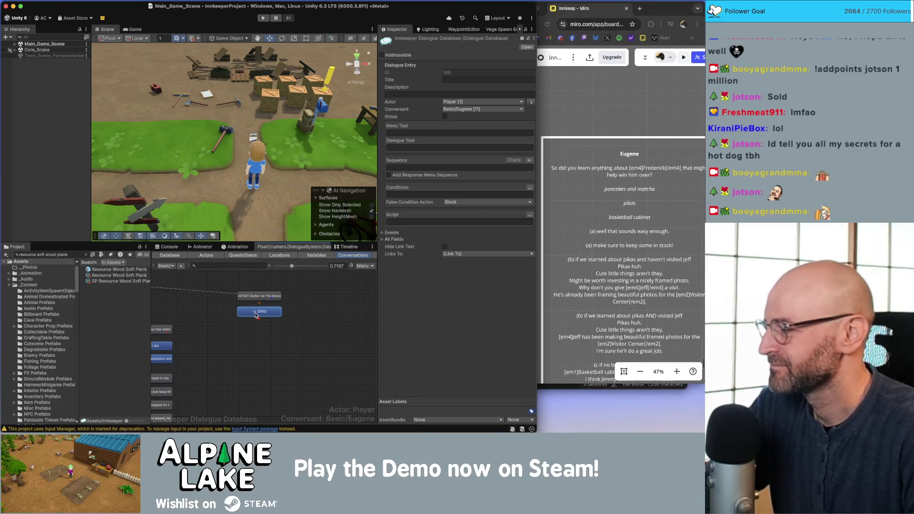
pyautogui.click(560, 139)
pyautogui.scroll(-5, 568, 221)
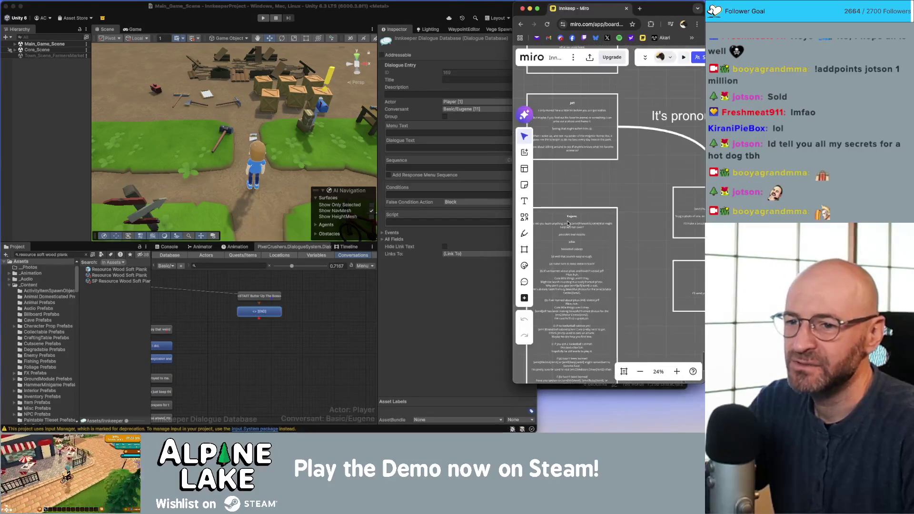
pyautogui.scroll(5, 537, 226)
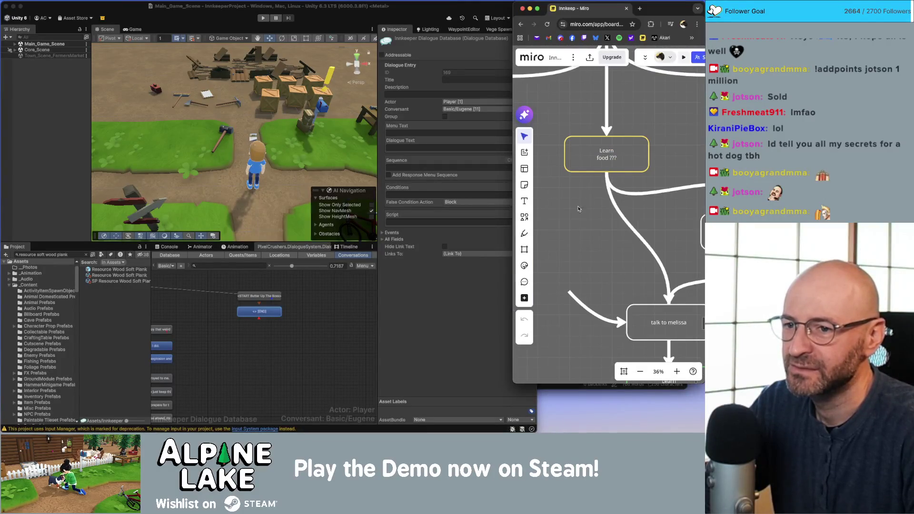
pyautogui.scroll(-5, 578, 208)
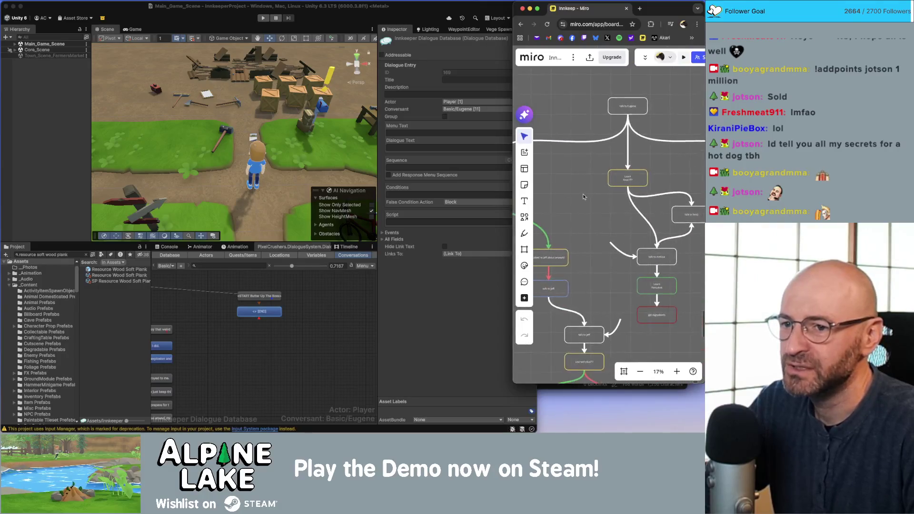
pyautogui.scroll(-2, 614, 188)
# Rearrange the END node below START in the Unity graph and create a new dialogue entry
pyautogui.click(298, 322)
pyautogui.moveTo(274, 311); pyautogui.dragTo(268, 335)
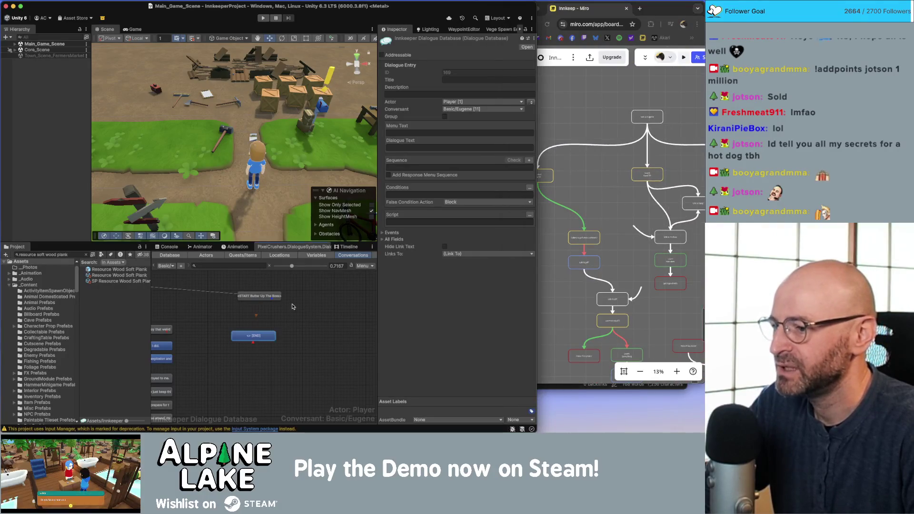
pyautogui.moveTo(270, 301); pyautogui.dragTo(335, 299)
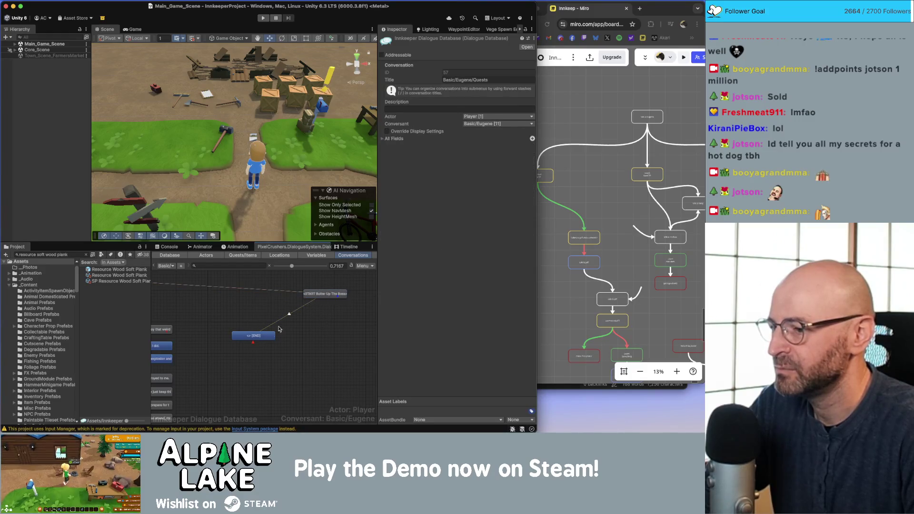
pyautogui.moveTo(260, 337)
pyautogui.mouseDown()
pyautogui.moveTo(281, 336)
pyautogui.moveTo(275, 340)
pyautogui.mouseUp()
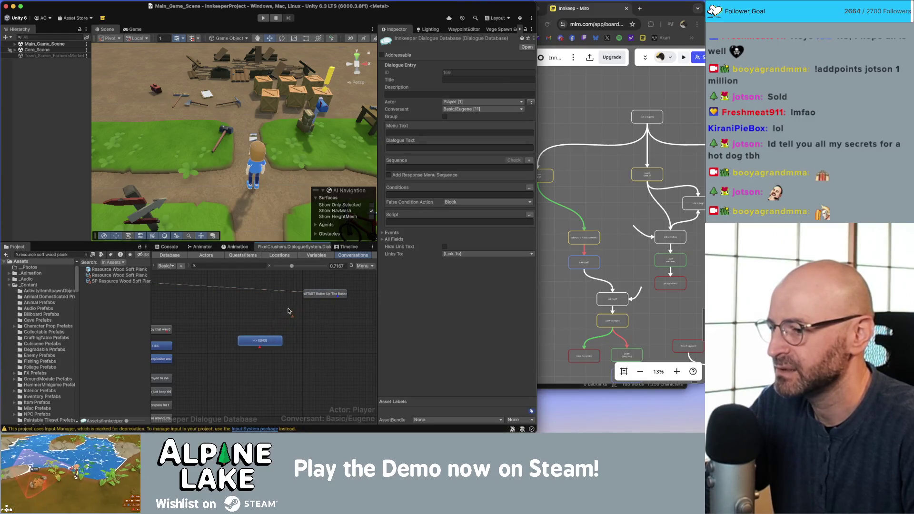
pyautogui.rightClick(288, 308)
pyautogui.click(283, 298)
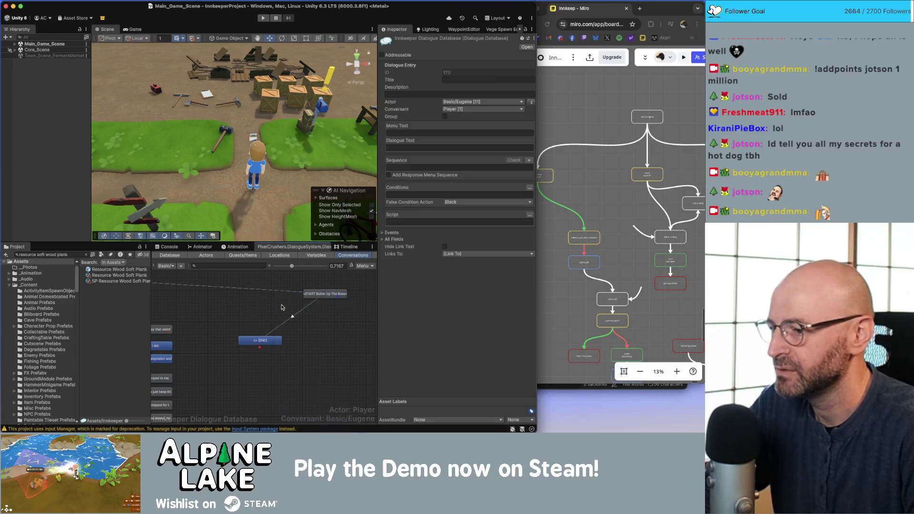
pyautogui.click(312, 319)
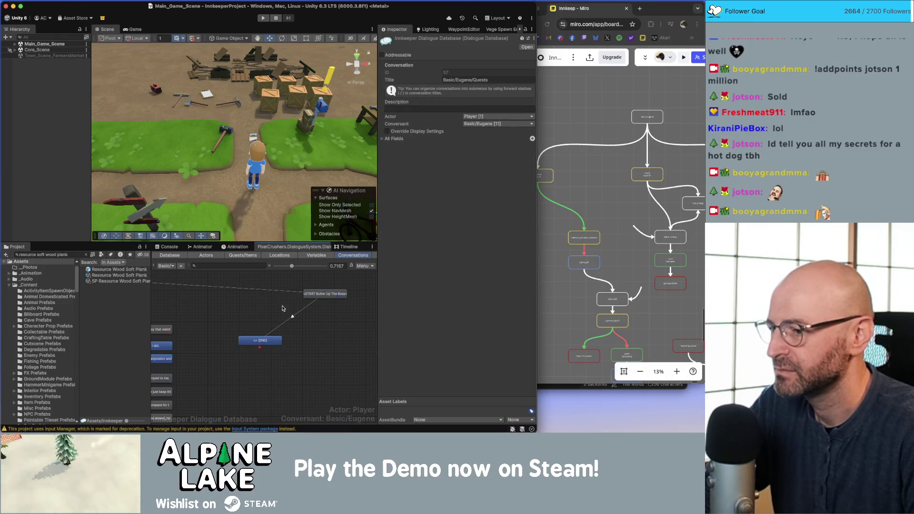
pyautogui.scroll(-3, 290, 315)
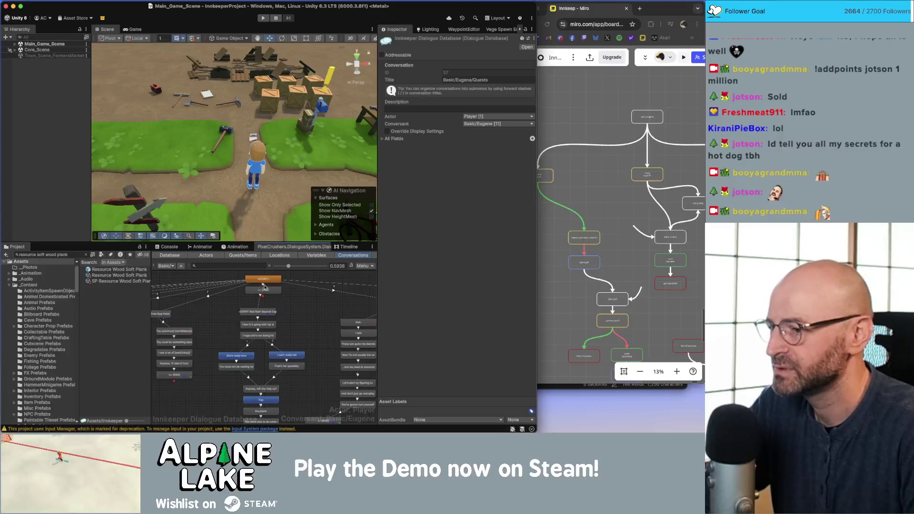
# Drag the END entry up closer beneath START Butter Up The Boss, to its left
pyautogui.moveTo(266, 287)
pyautogui.mouseDown()
pyautogui.moveTo(304, 299)
pyautogui.moveTo(227, 309)
pyautogui.mouseUp()
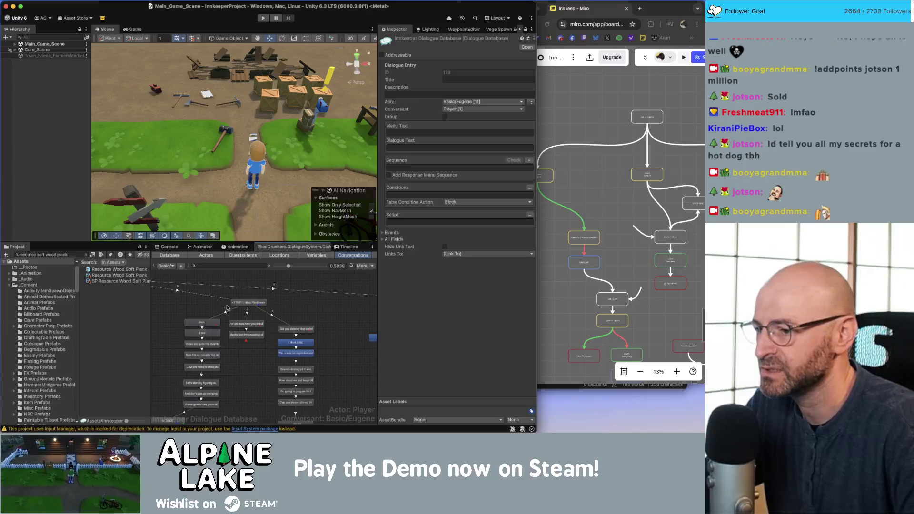
pyautogui.hscroll(5, 212, 307)
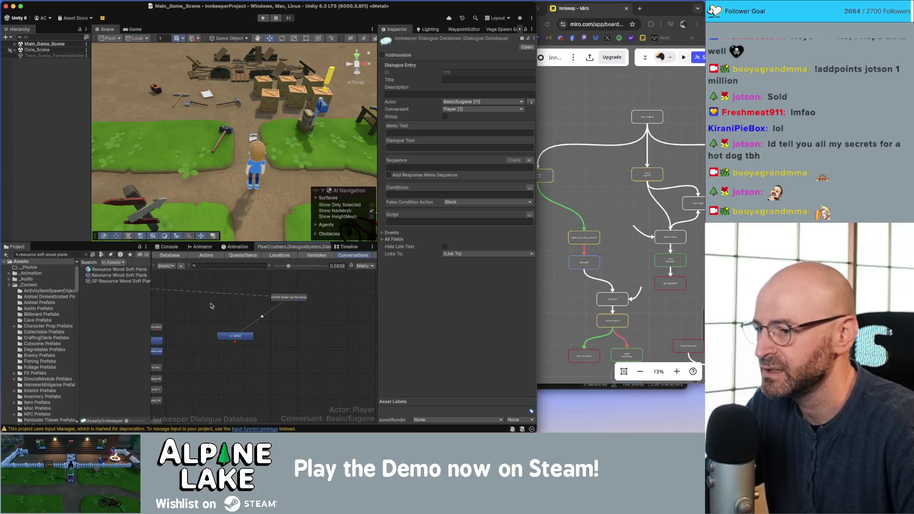
pyautogui.click(263, 316)
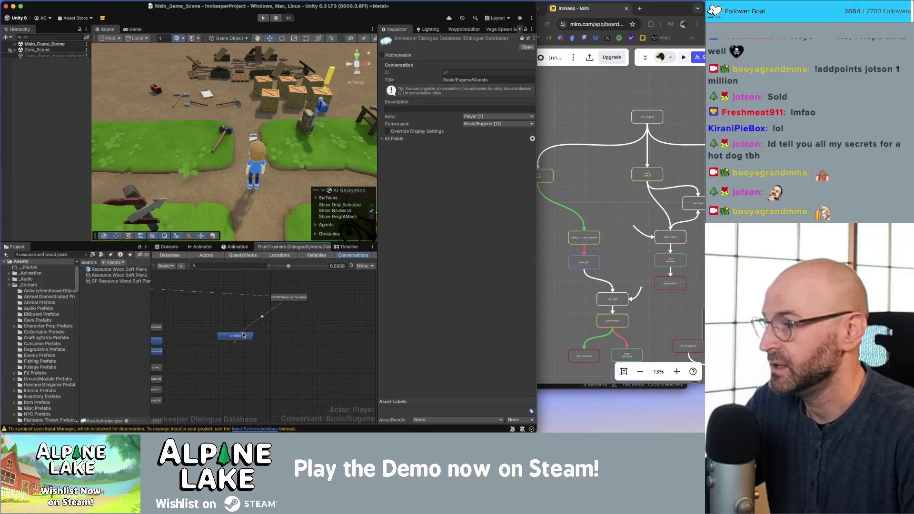
pyautogui.moveTo(246, 334)
pyautogui.mouseDown()
pyautogui.moveTo(247, 314)
pyautogui.moveTo(241, 325)
pyautogui.mouseUp()
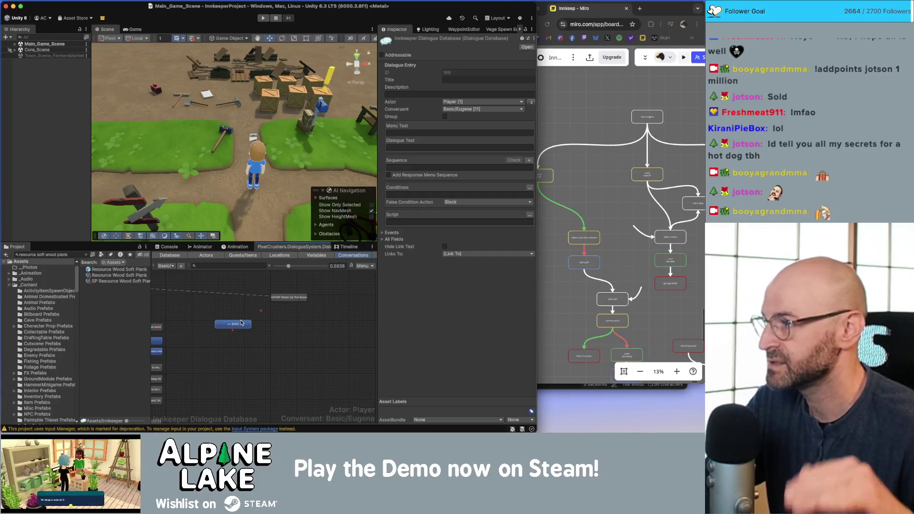
# Add two child nodes under START Butter Up The Boss and place them below it
pyautogui.click(292, 299)
pyautogui.rightClick(292, 299)
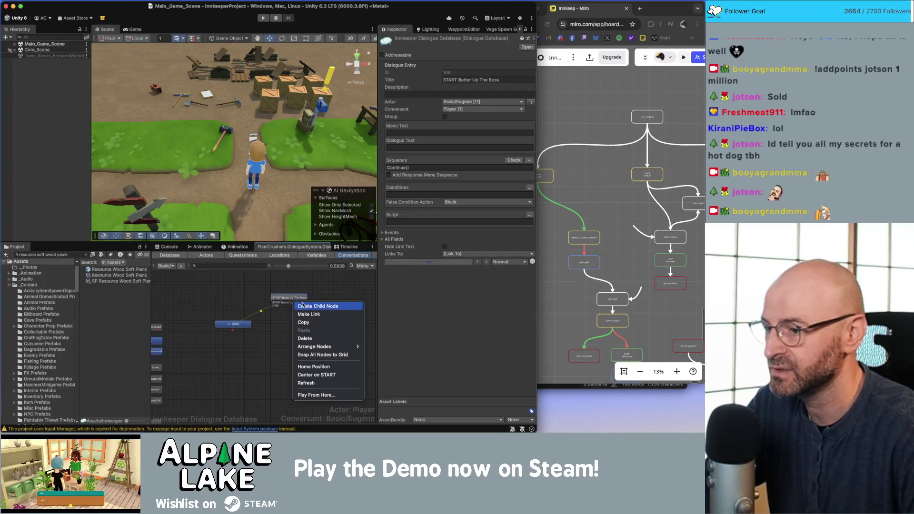
pyautogui.click(317, 305)
pyautogui.rightClick(296, 300)
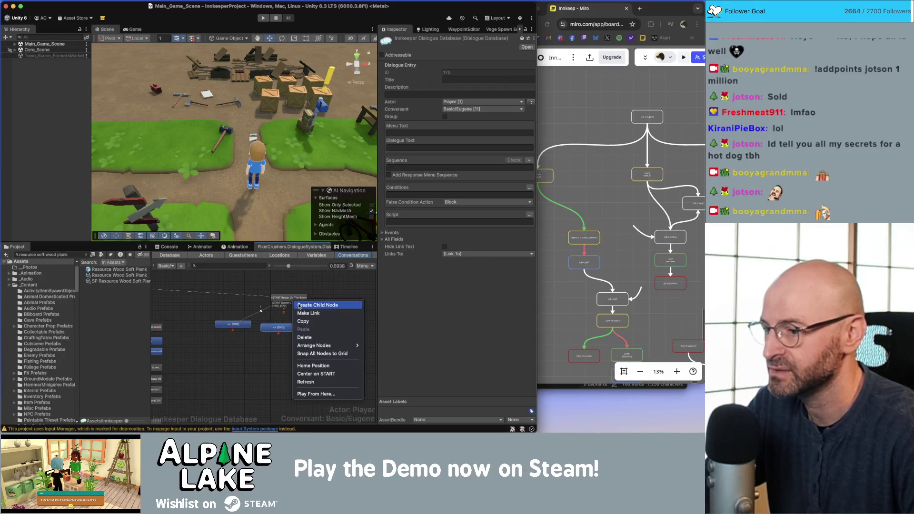
pyautogui.click(318, 305)
pyautogui.moveTo(277, 328)
pyautogui.mouseDown()
pyautogui.moveTo(242, 342)
pyautogui.moveTo(305, 329)
pyautogui.mouseUp()
pyautogui.moveTo(251, 336); pyautogui.dragTo(261, 333)
pyautogui.click(296, 299)
# Add third, fourth and fifth child nodes under START and slot them into the row
pyautogui.rightClick(296, 301)
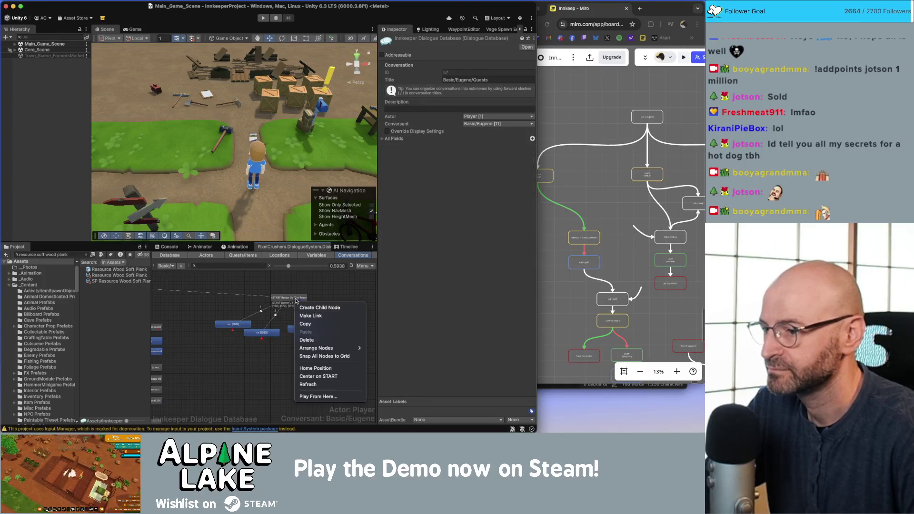
pyautogui.click(318, 306)
pyautogui.hscroll(2, 341, 294)
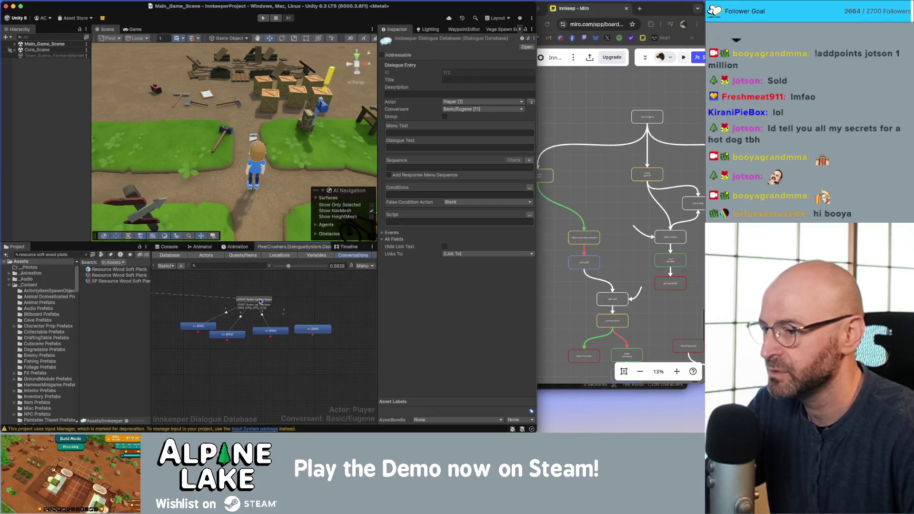
pyautogui.rightClick(256, 299)
pyautogui.click(264, 307)
pyautogui.moveTo(260, 313); pyautogui.dragTo(359, 331)
pyautogui.rightClick(256, 300)
pyautogui.click(286, 309)
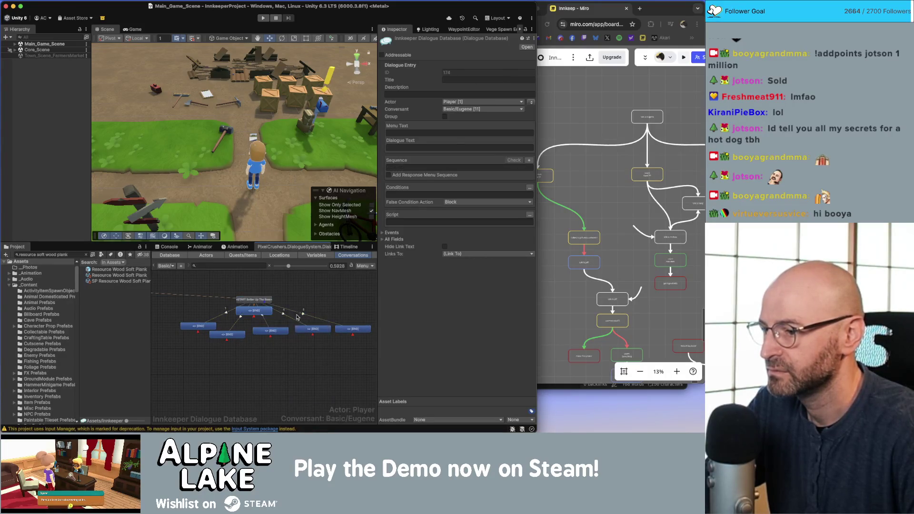
pyautogui.moveTo(286, 314); pyautogui.dragTo(368, 313)
pyautogui.moveTo(315, 329)
pyautogui.mouseDown()
pyautogui.moveTo(310, 339)
pyautogui.moveTo(273, 329)
pyautogui.mouseUp()
pyautogui.moveTo(356, 328); pyautogui.dragTo(347, 339)
# Tidy the six reply nodes into an even row and move START above them
pyautogui.hscroll(3, 343, 324)
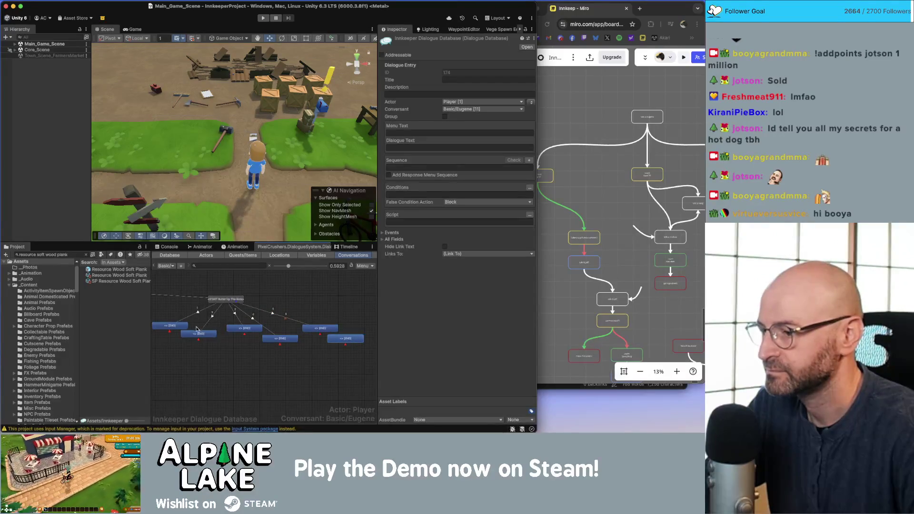
pyautogui.hscroll(-3, 238, 324)
pyautogui.moveTo(269, 303); pyautogui.dragTo(305, 306)
pyautogui.hscroll(2, 305, 306)
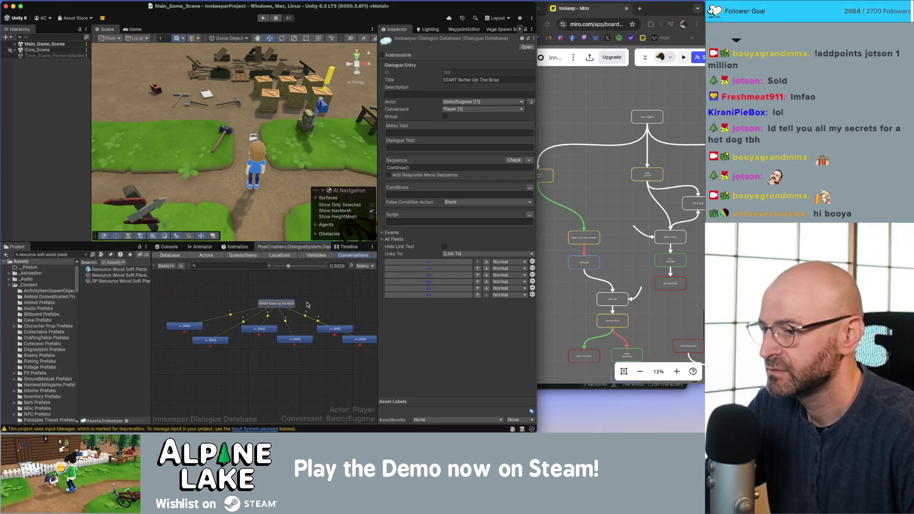
pyautogui.hscroll(-1, 215, 330)
pyautogui.moveTo(221, 340)
pyautogui.mouseDown()
pyautogui.moveTo(233, 329)
pyautogui.moveTo(234, 342)
pyautogui.moveTo(268, 332)
pyautogui.mouseUp()
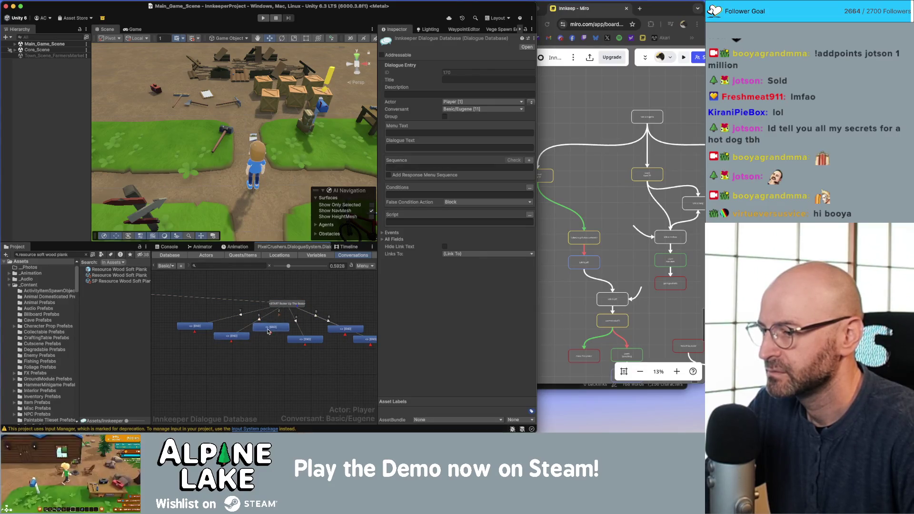
pyautogui.click(303, 341)
pyautogui.hscroll(2, 305, 341)
pyautogui.click(332, 342)
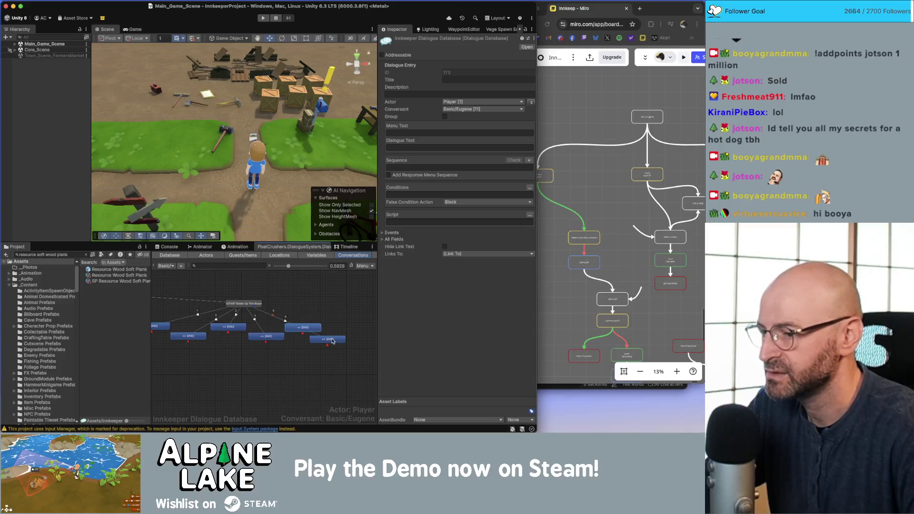
pyautogui.moveTo(332, 341); pyautogui.dragTo(346, 338)
pyautogui.moveTo(257, 306); pyautogui.dragTo(259, 293)
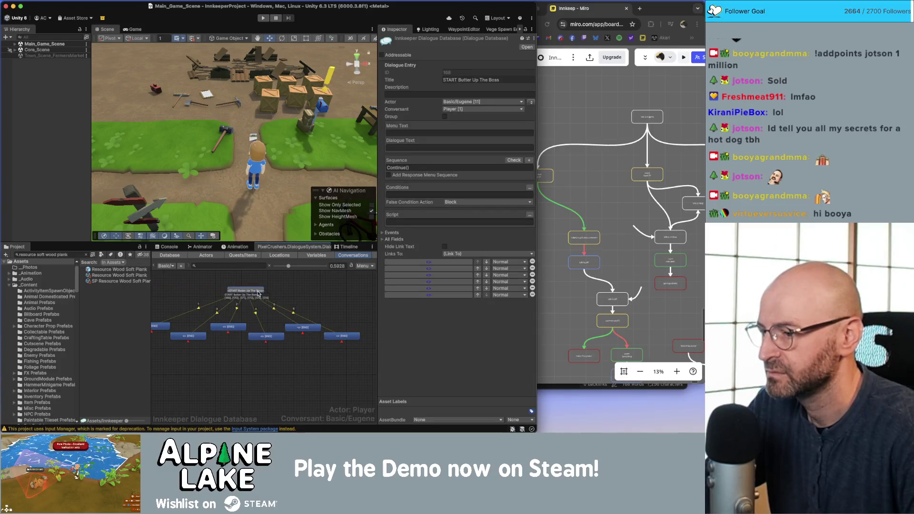
# Set the leftmost reply node's Dialogue Text to 'Favorite Food?'
pyautogui.scroll(1, 258, 293)
pyautogui.hscroll(-2, 215, 330)
pyautogui.click(215, 327)
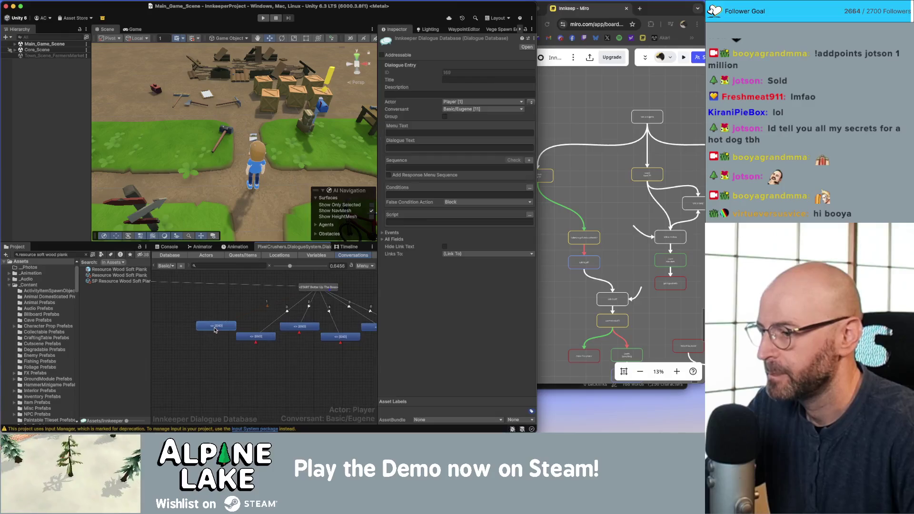
pyautogui.click(412, 147)
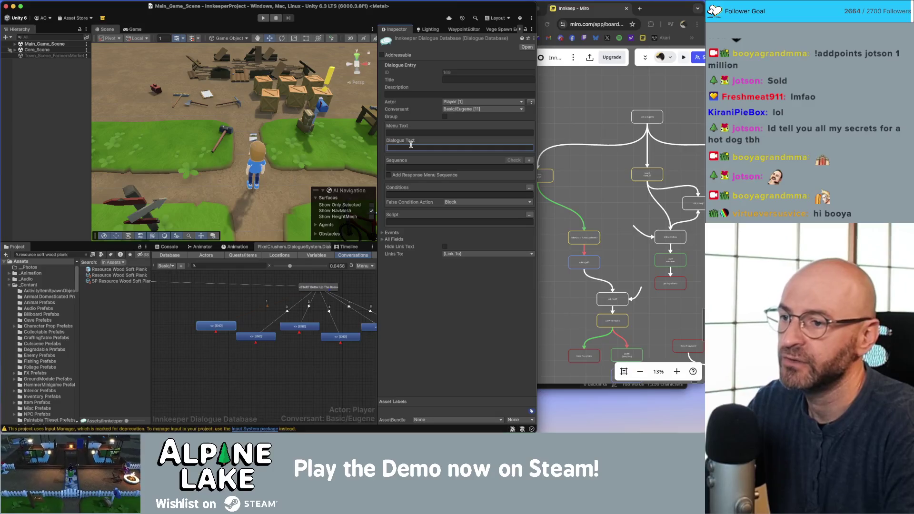
pyautogui.write('Favorite Foo')
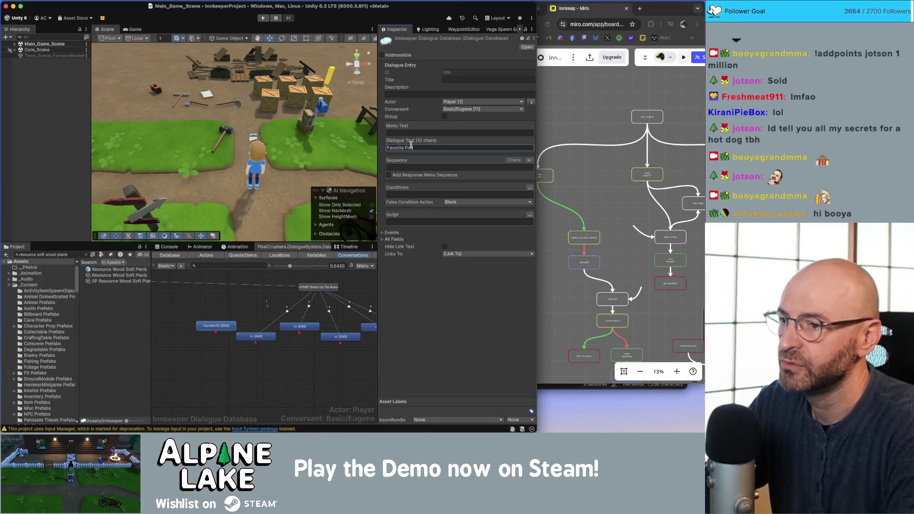
pyautogui.write('d?')
# Set the second reply's Dialogue Text to '[em1]Bacon Blueberry Pancakes[/em1]'
pyautogui.click(258, 337)
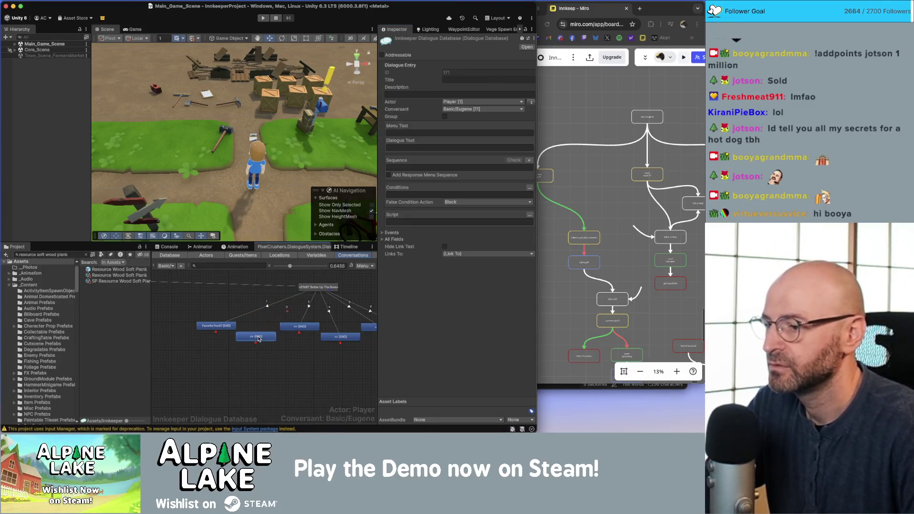
pyautogui.click(419, 148)
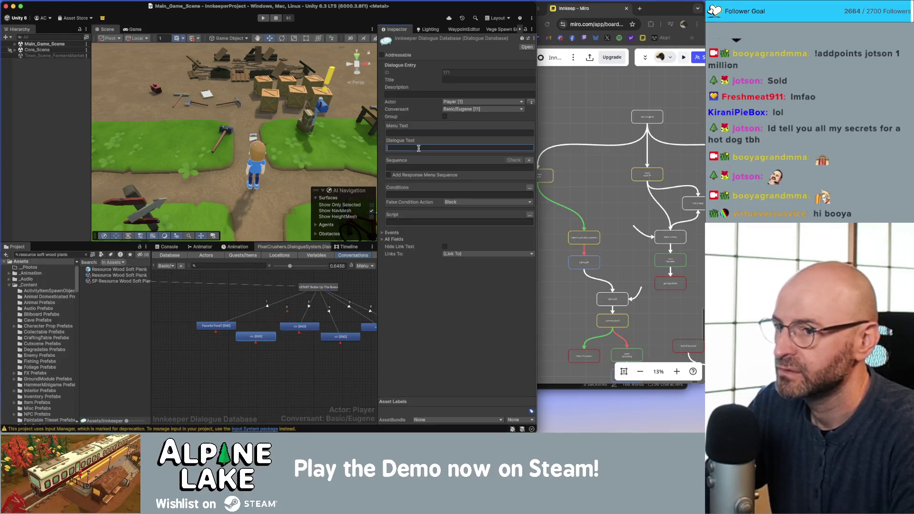
pyautogui.write('Pa')
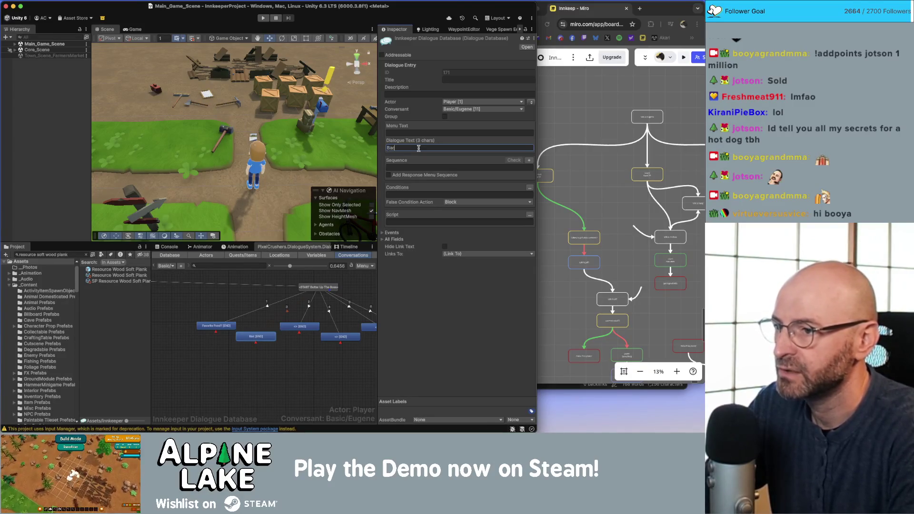
pyautogui.write('[em4]')
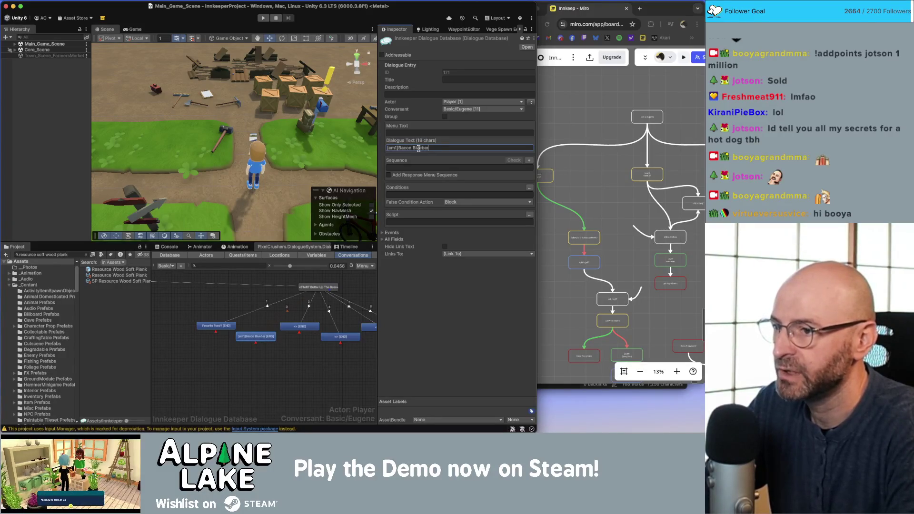
pyautogui.write('ry Pancakes[/em1')
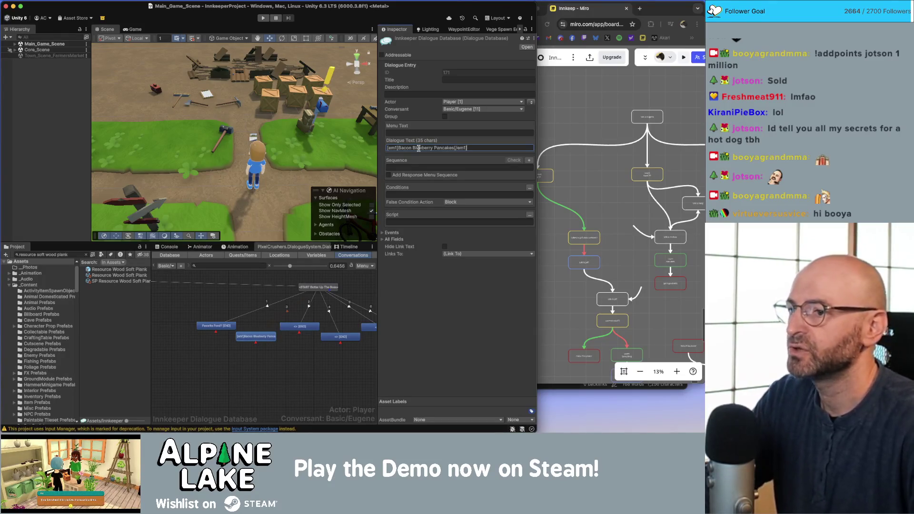
pyautogui.click(402, 148)
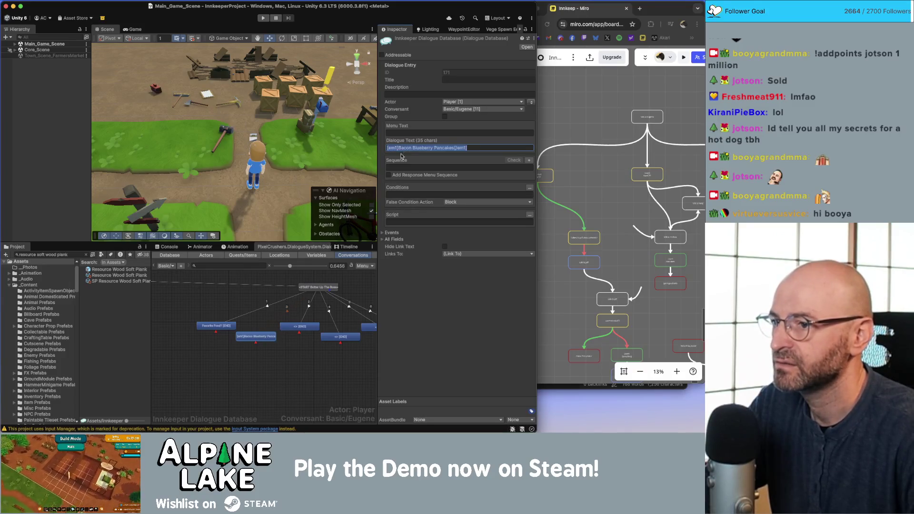
pyautogui.press('BackSpace')
pyautogui.write('[em1]Bacon Blueberry Pancakes[/em1]')
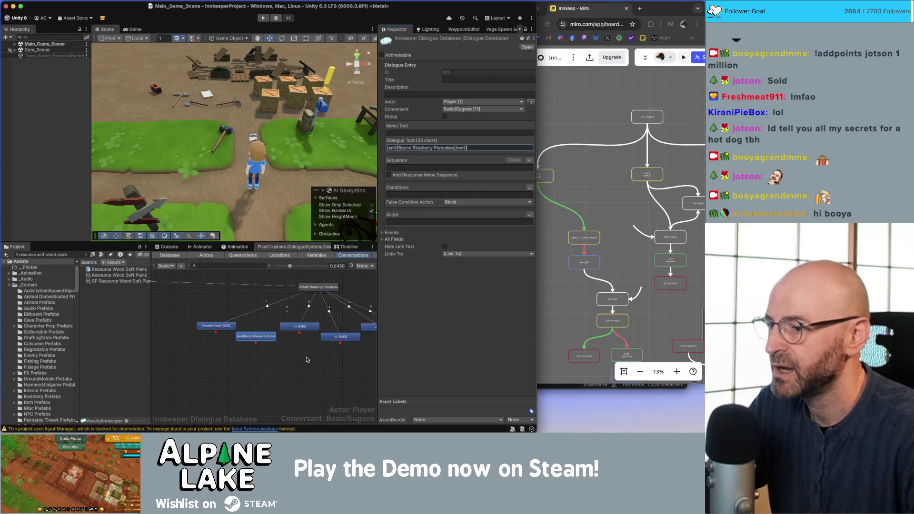
pyautogui.click(217, 328)
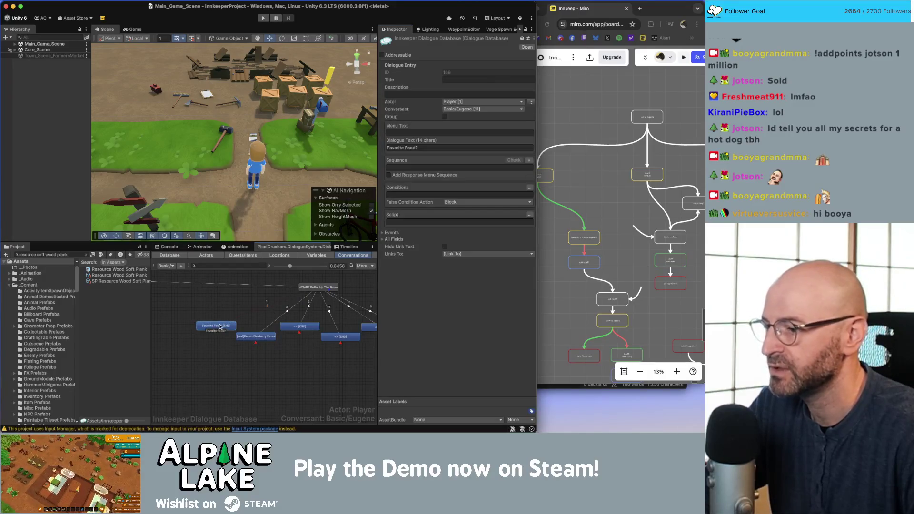
pyautogui.click(224, 339)
pyautogui.scroll(2, 245, 331)
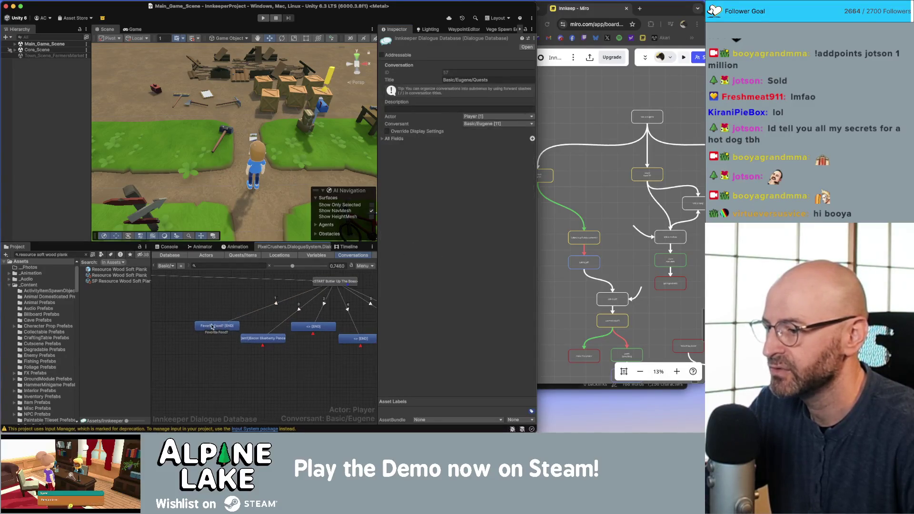
# Pan along the response row and check the empty response nodes beside the pancake reply
pyautogui.click(255, 337)
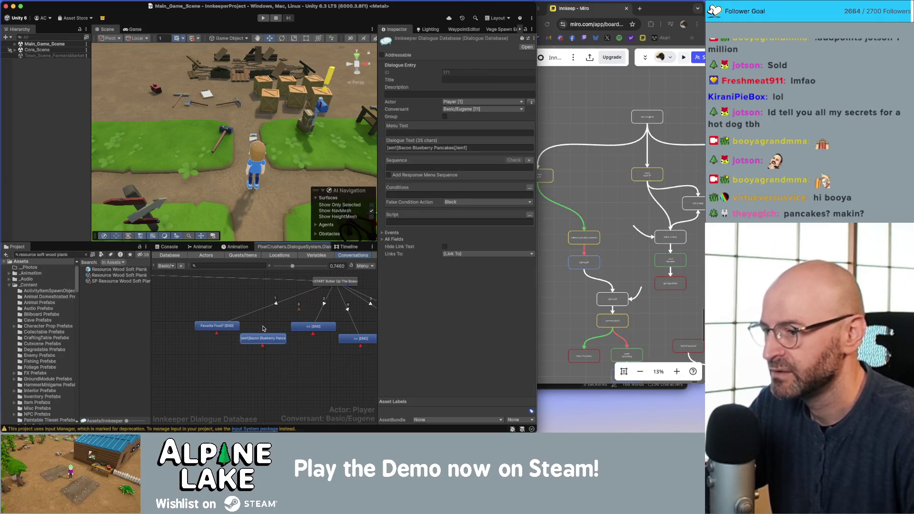
pyautogui.moveTo(283, 346); pyautogui.dragTo(232, 352)
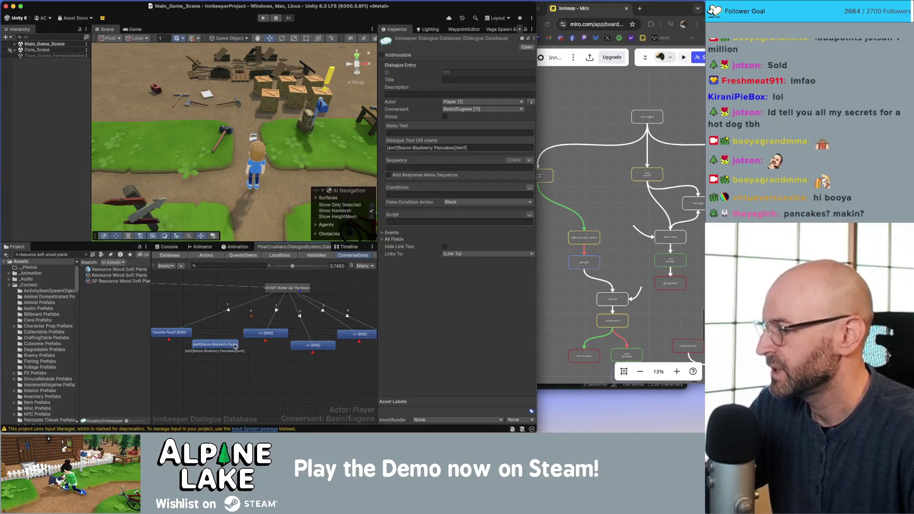
pyautogui.moveTo(236, 359); pyautogui.dragTo(197, 367)
pyautogui.click(229, 345)
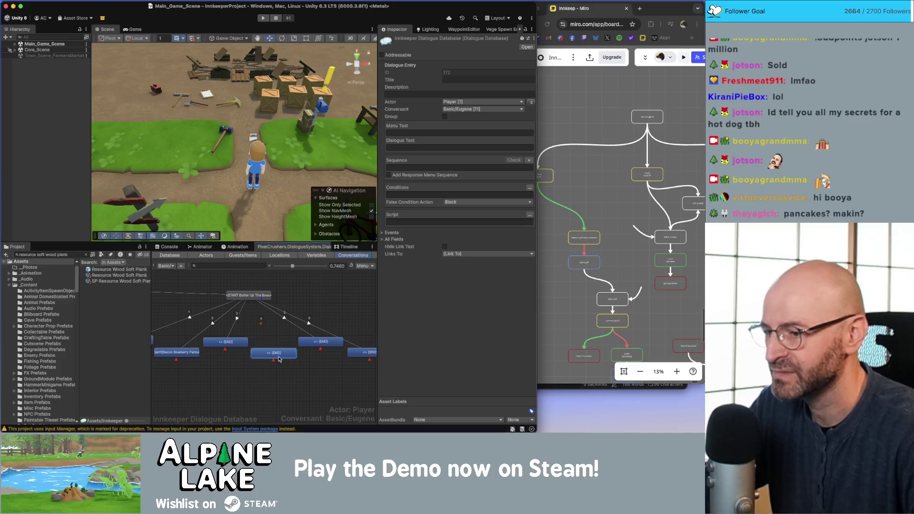
pyautogui.click(310, 345)
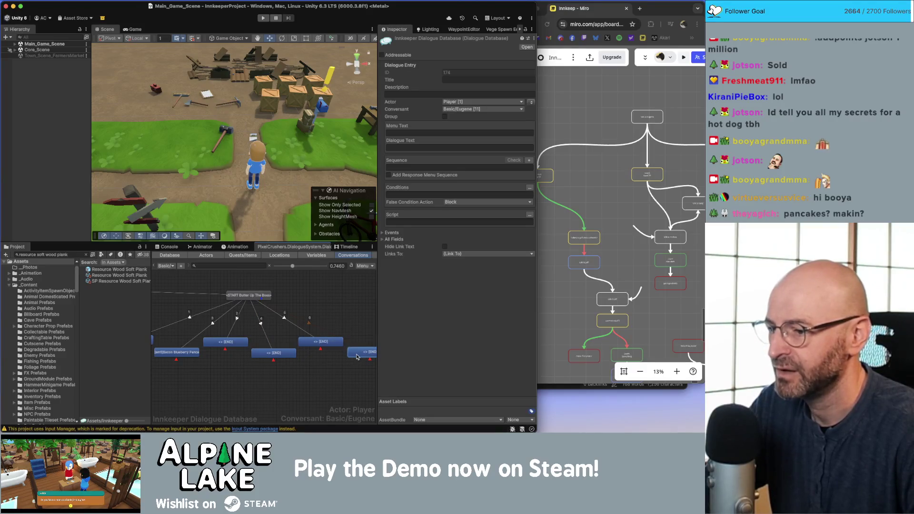
pyautogui.click(348, 367)
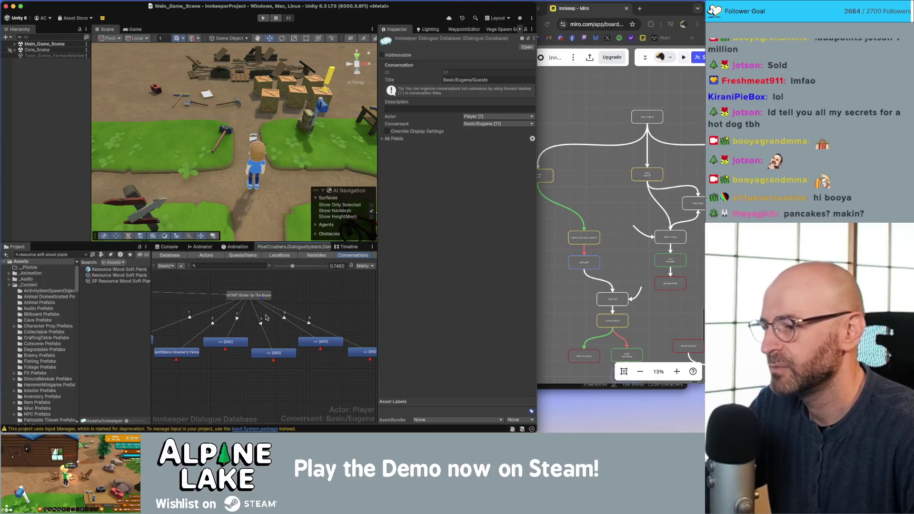
pyautogui.hscroll(-3, 264, 322)
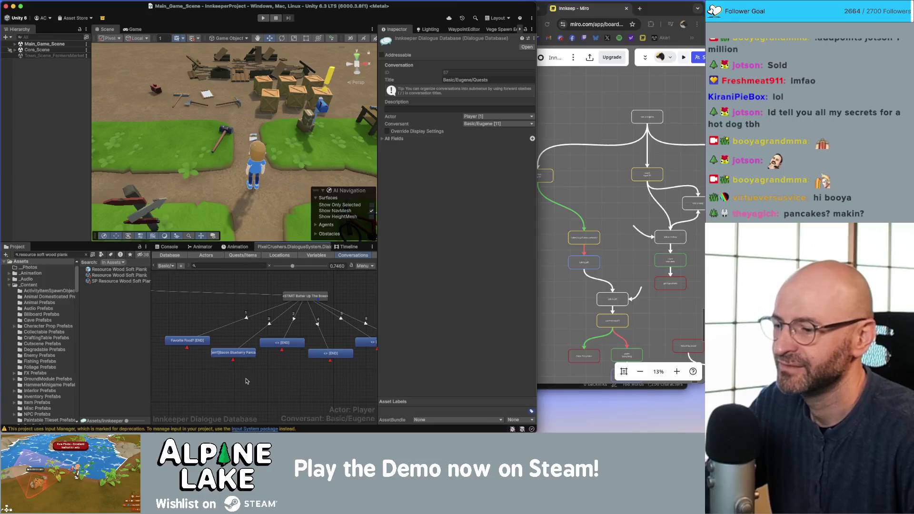
# Reword the pancake reply's Dialogue Text to 'Blueberry Bacon Pancakes', keeping its emphasis markup
pyautogui.click(241, 358)
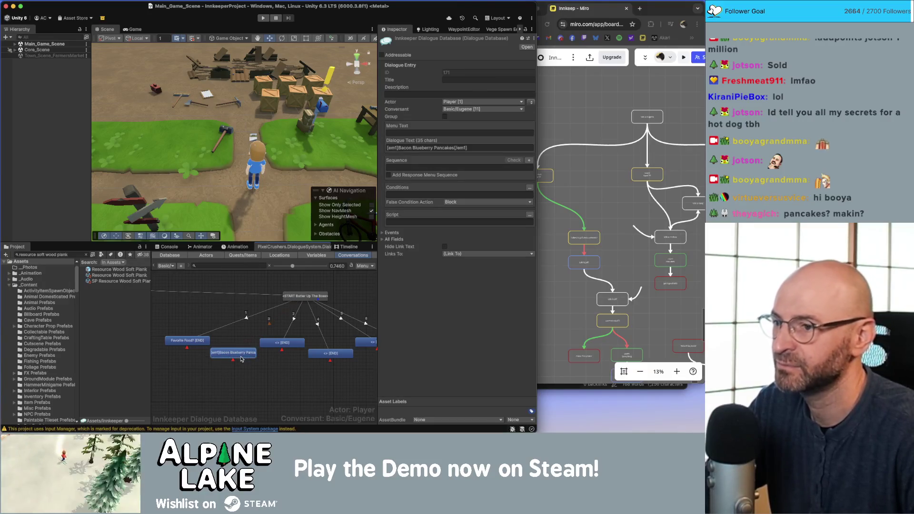
pyautogui.doubleClick(413, 148)
pyautogui.press('BackSpace')
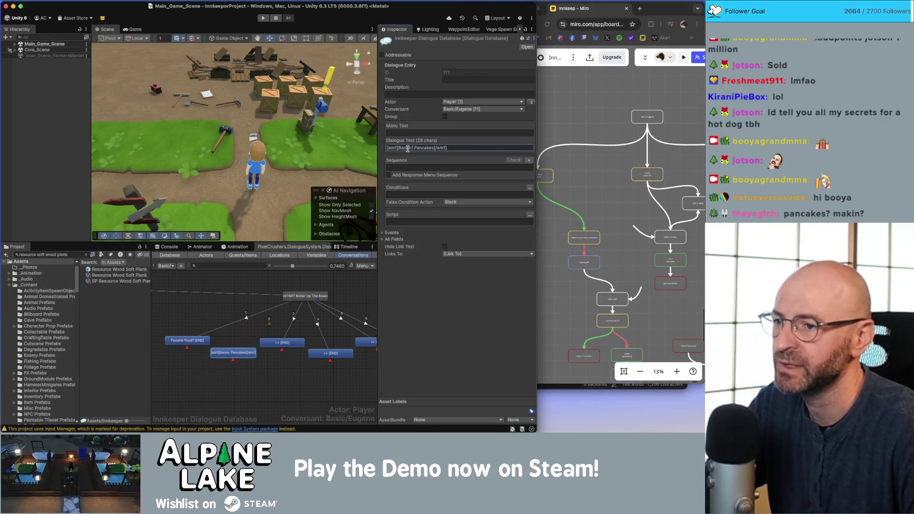
pyautogui.press('BackSpace')
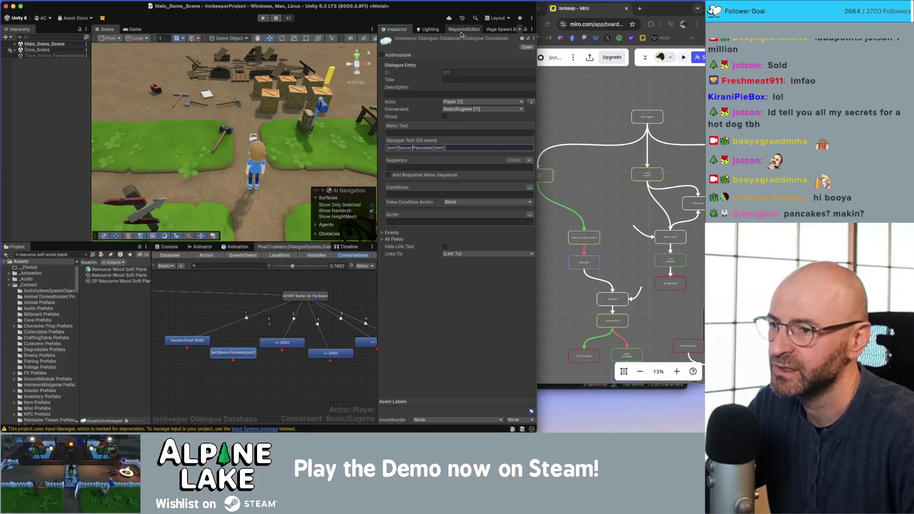
pyautogui.write('Blueberry')
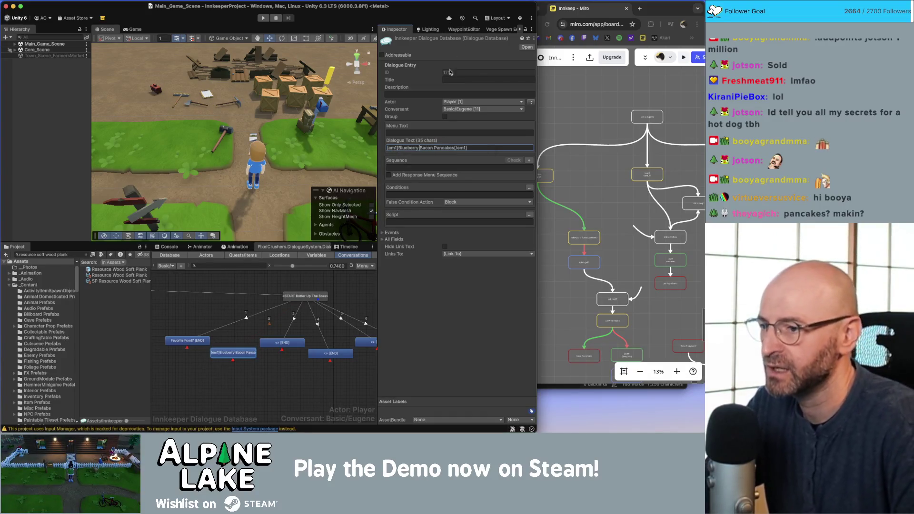
pyautogui.click(288, 381)
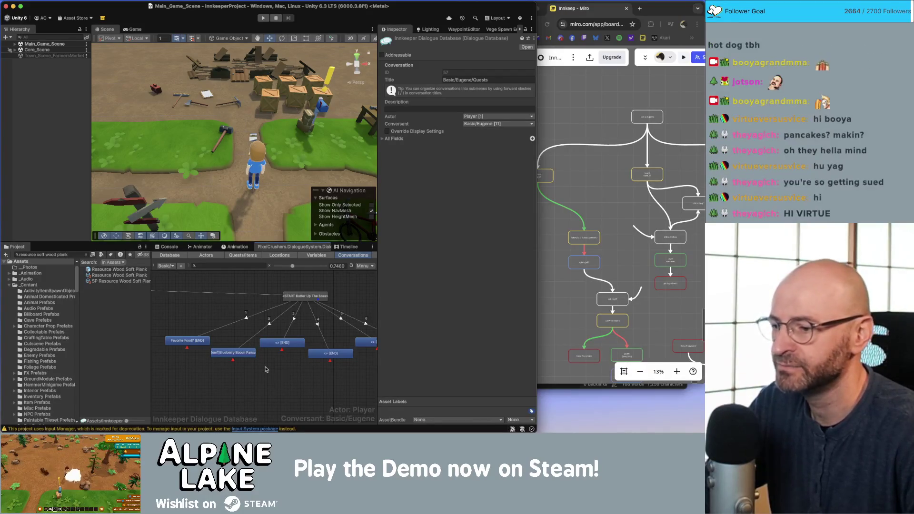
# Glance at the Miro board, then select the empty middle response node in Unity
pyautogui.press('super+Tab')
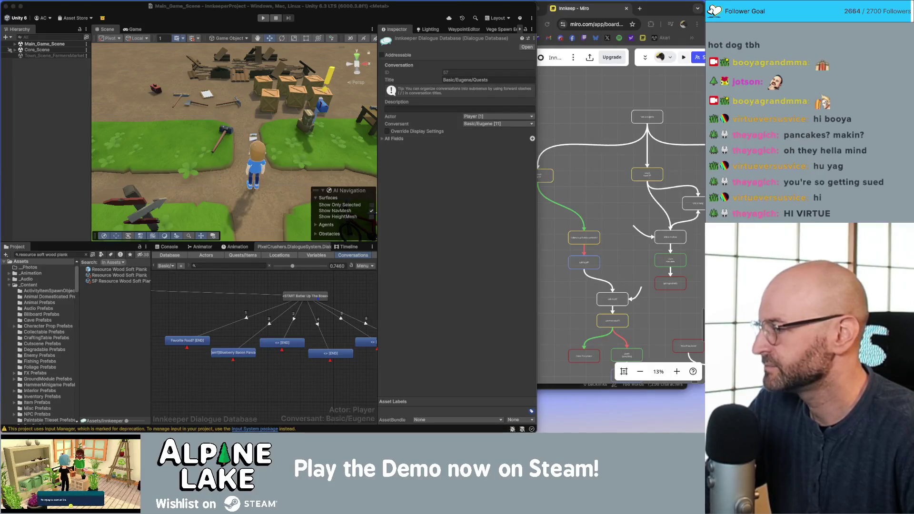
pyautogui.click(297, 382)
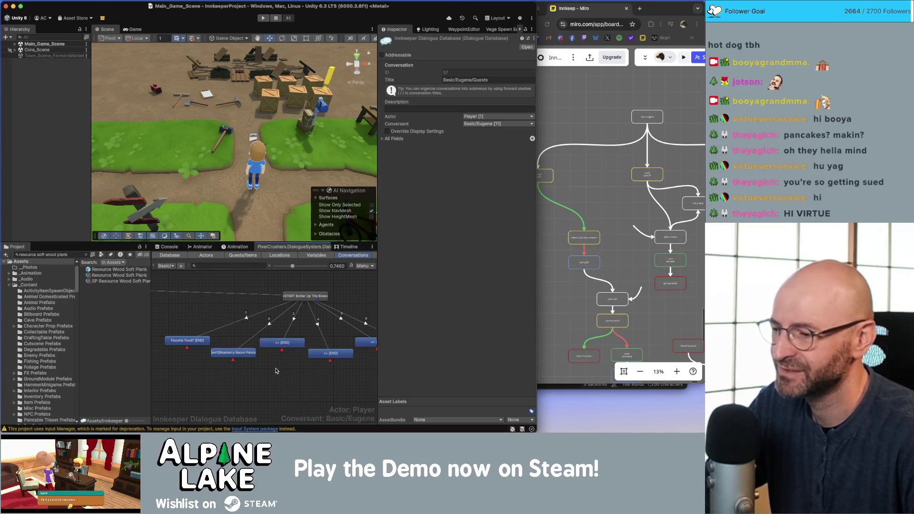
pyautogui.click(255, 356)
# Give the empty middle response the Dialogue Text 'Favorite Activity?'
pyautogui.click(278, 345)
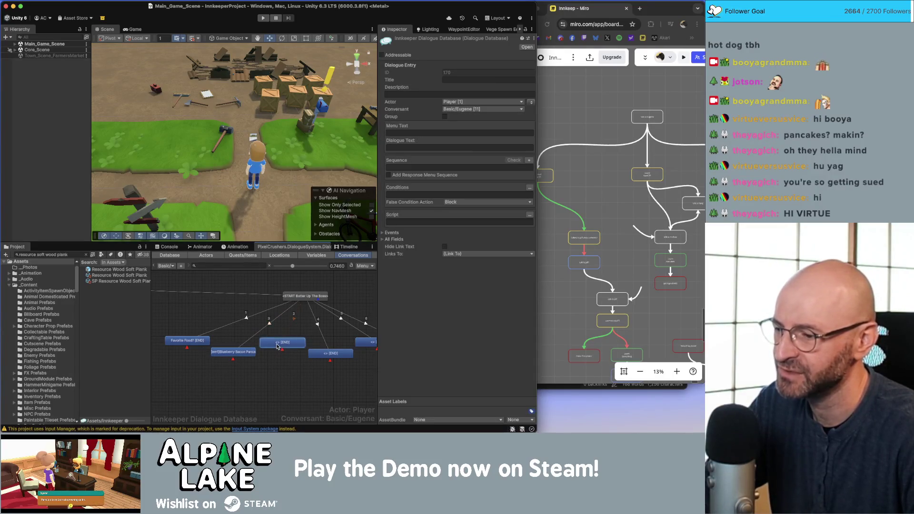
pyautogui.click(322, 368)
pyautogui.hscroll(3, 300, 370)
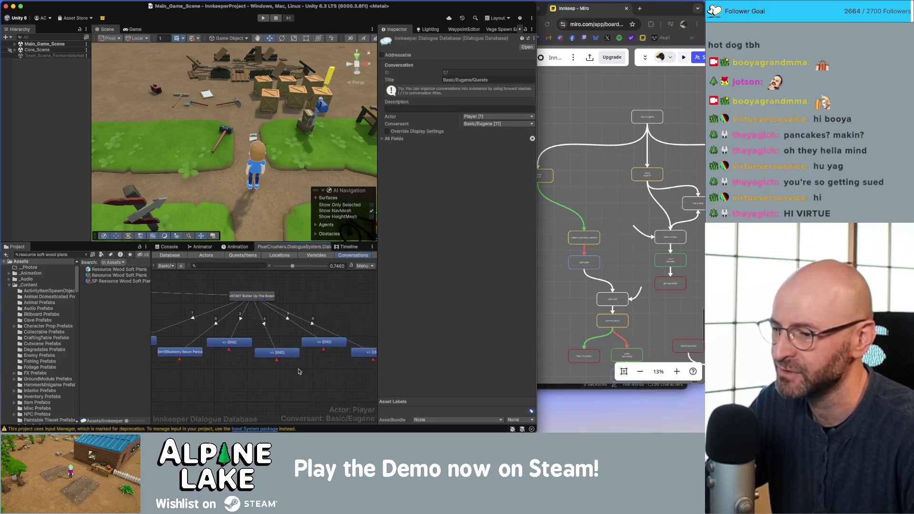
pyautogui.click(309, 344)
pyautogui.click(277, 379)
pyautogui.hscroll(-2, 257, 366)
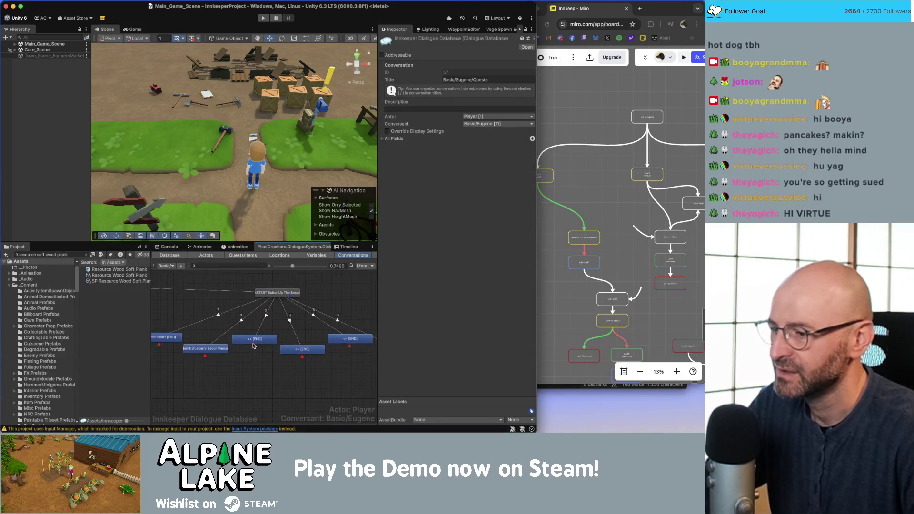
pyautogui.click(254, 340)
pyautogui.click(427, 147)
pyautogui.write('F')
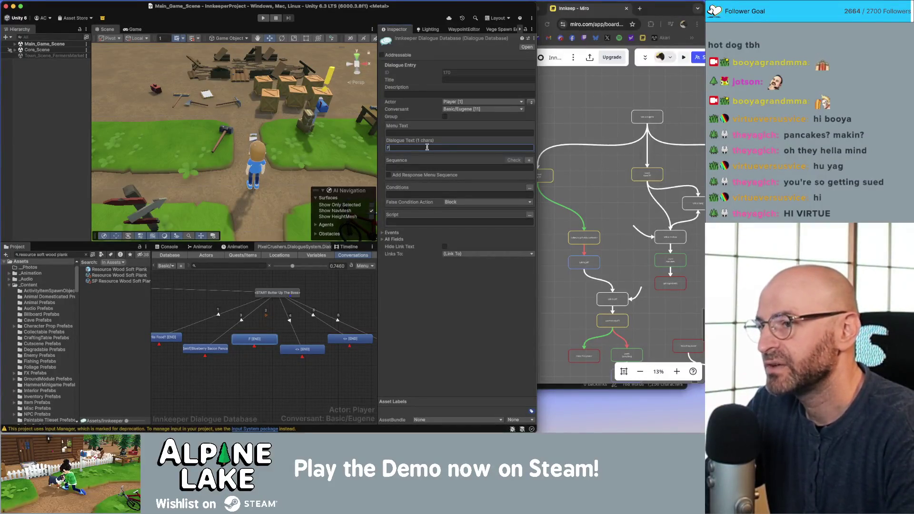
pyautogui.write('avorite')
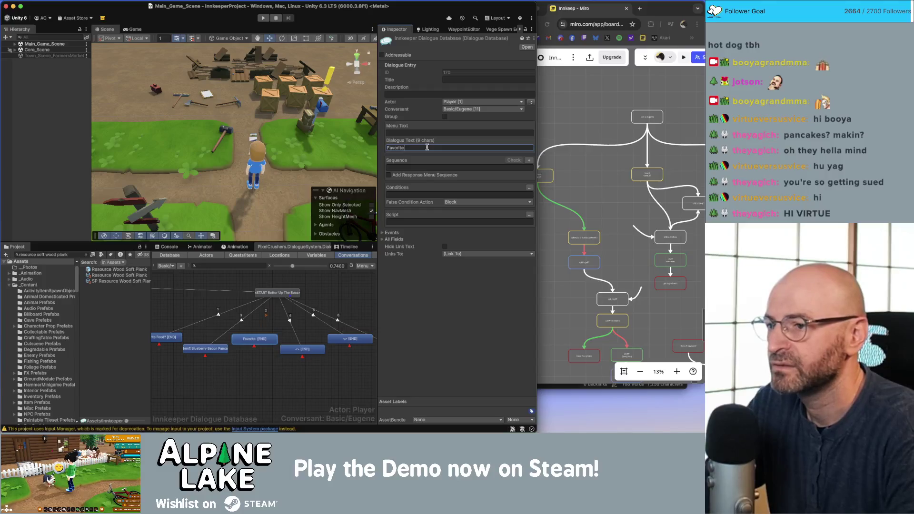
pyautogui.write(' Activity?')
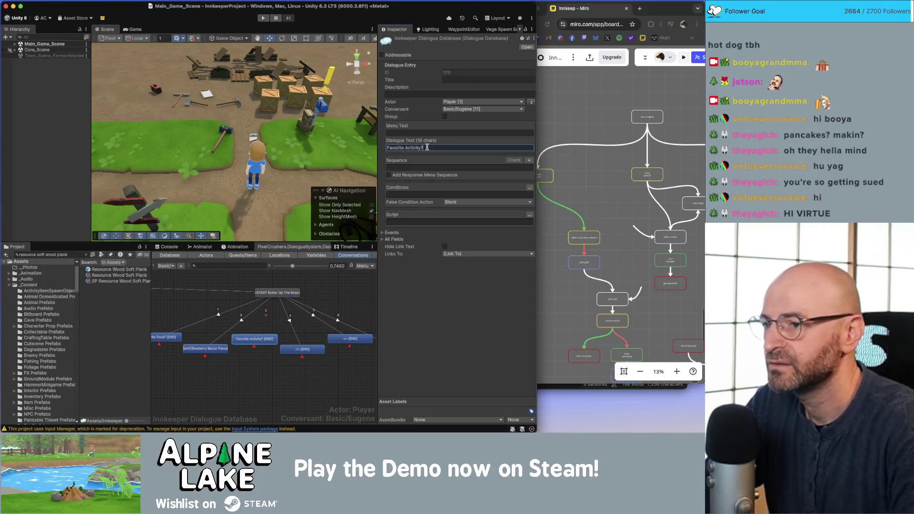
pyautogui.click(318, 377)
# Give the next empty response an emphasized [em1] Basketball answer
pyautogui.click(306, 351)
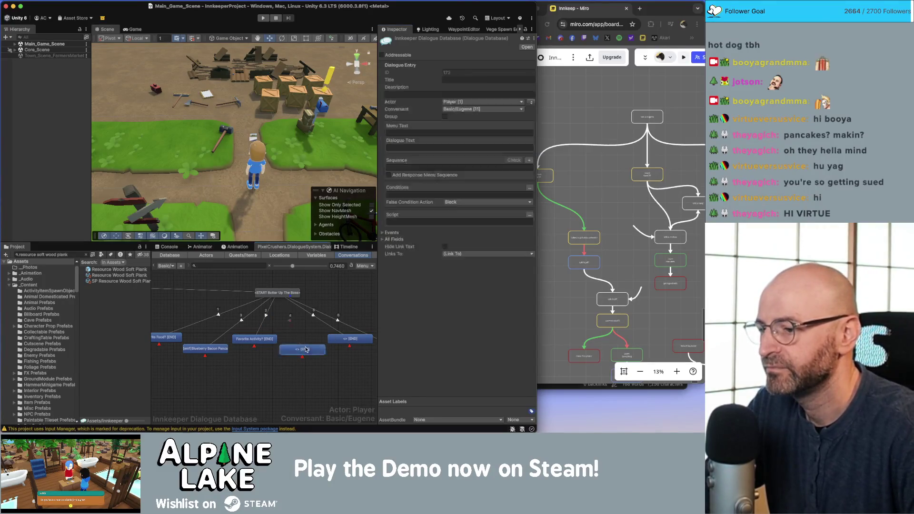
pyautogui.click(452, 146)
pyautogui.write('B')
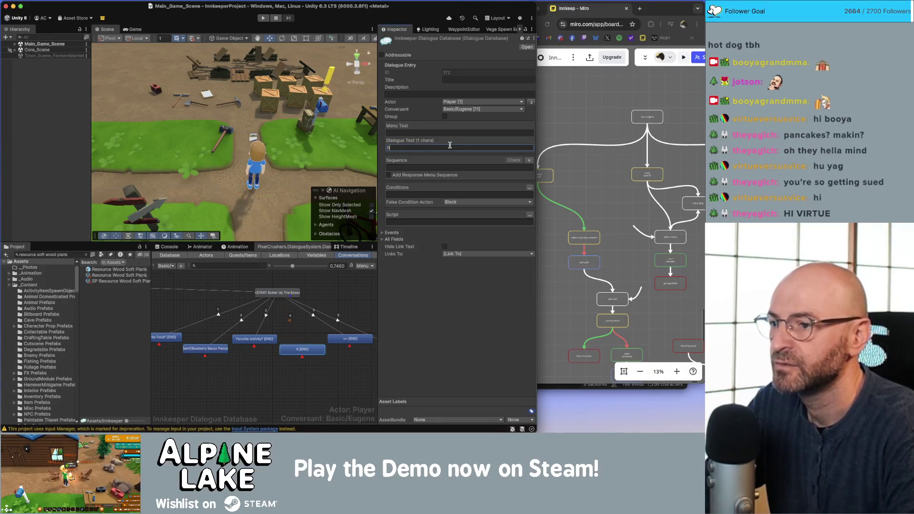
pyautogui.press('BackSpace')
pyautogui.write(']Basketball Cabinet[/em1]')
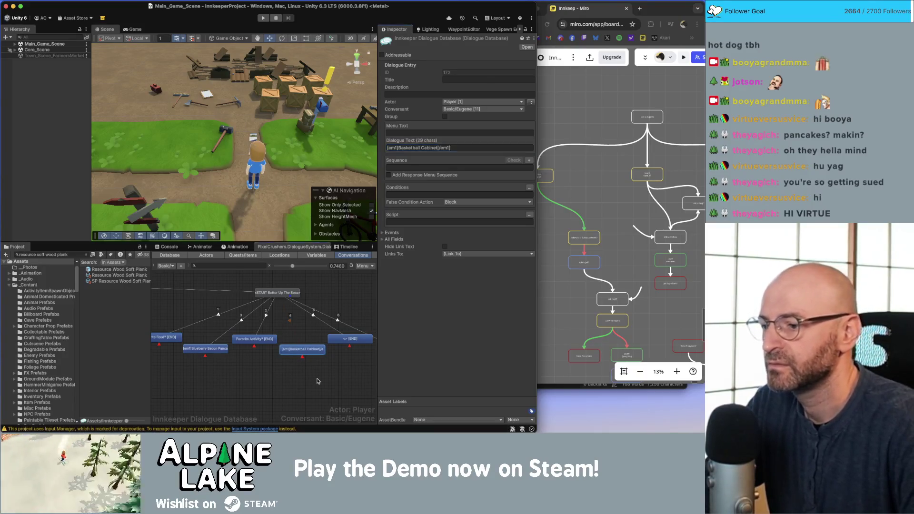
pyautogui.click(281, 372)
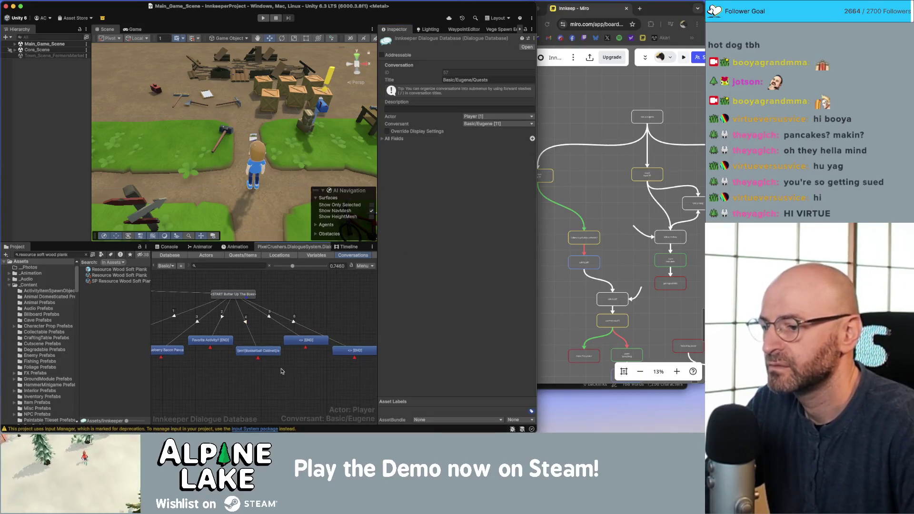
# Fill the next empty response with the line 'Something else?'
pyautogui.click(296, 343)
pyautogui.click(396, 149)
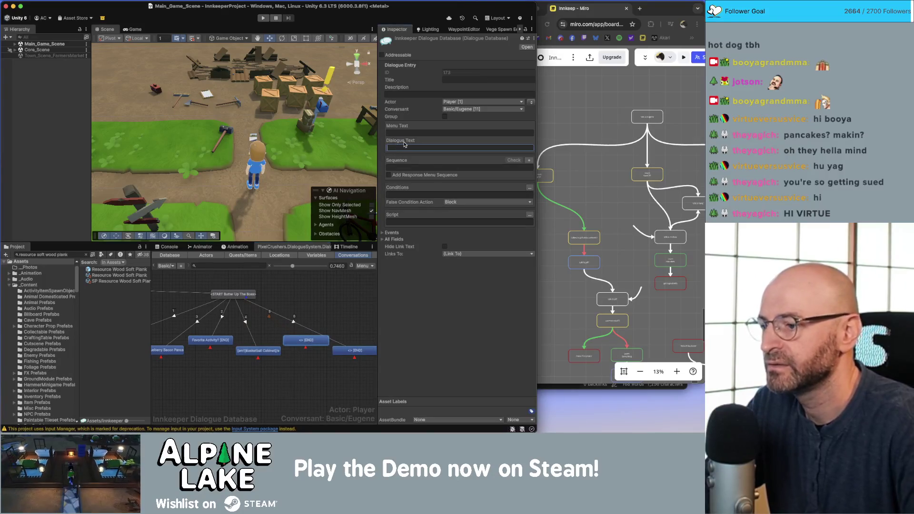
pyautogui.write('Favorite ')
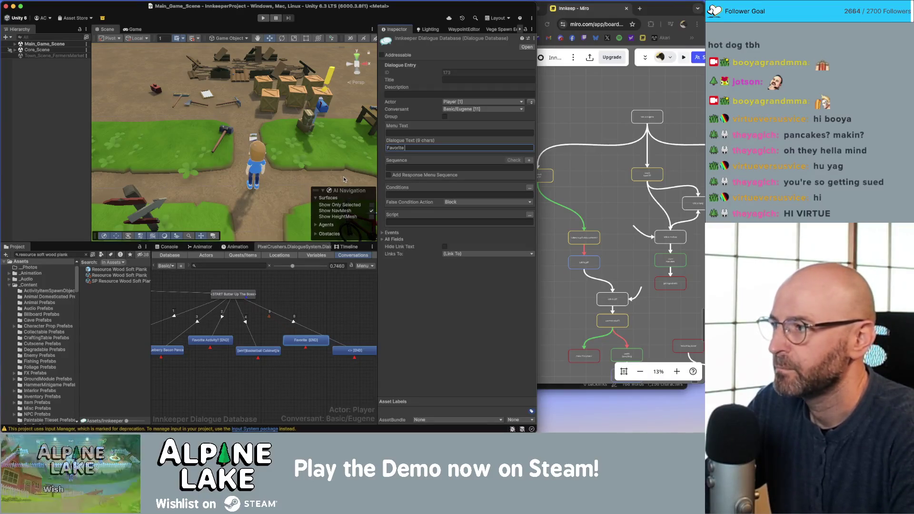
pyautogui.write('Something Els')
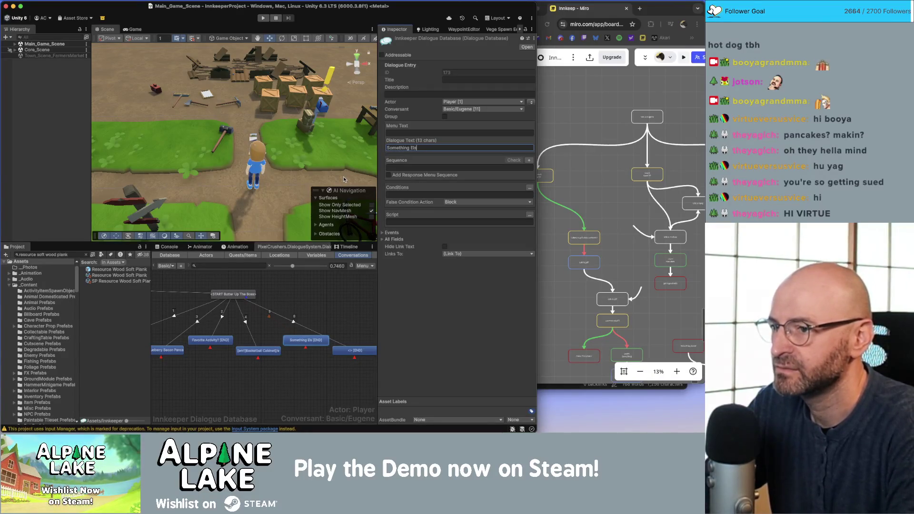
pyautogui.press('BackSpace')
pyautogui.press('BackSpace')
pyautogui.press('BackSpace')
pyautogui.write('else')
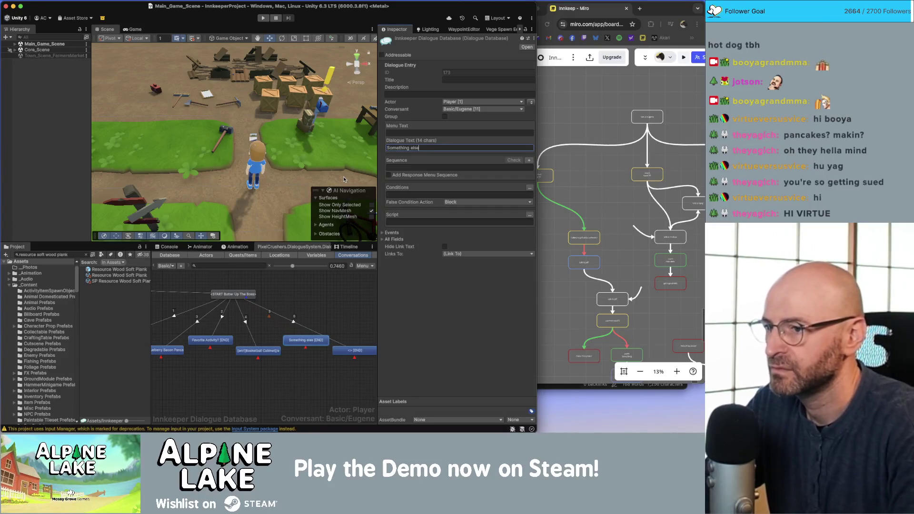
pyautogui.write('?')
pyautogui.click(340, 325)
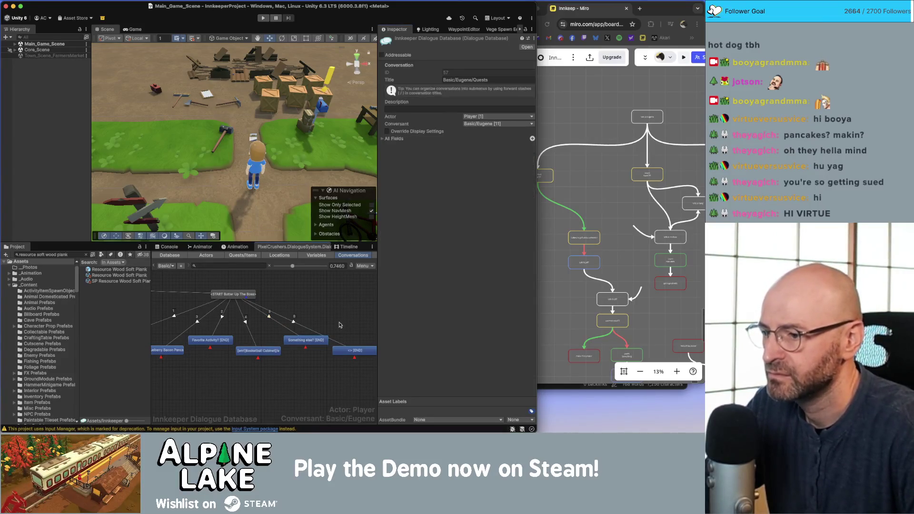
# Fill the last empty response with 'Pikas', replacing a draft 'Favorite Animal?' line
pyautogui.click(353, 347)
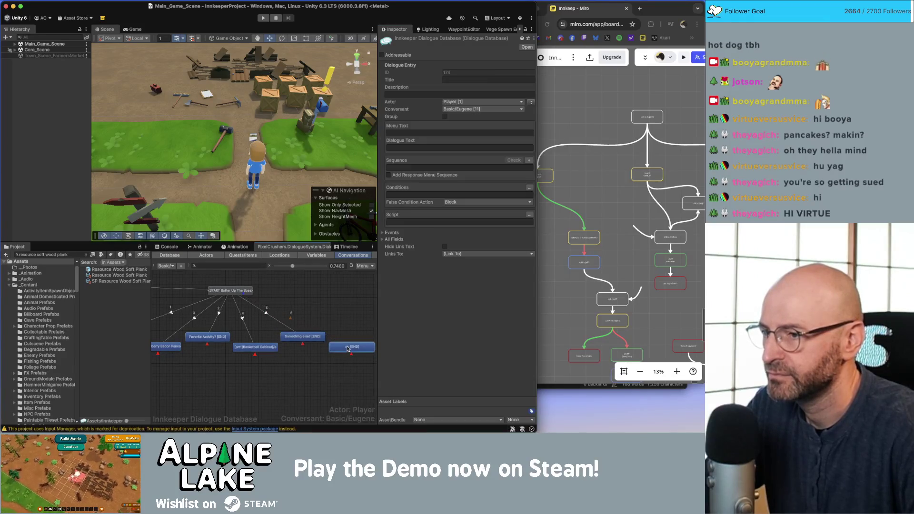
pyautogui.click(417, 149)
pyautogui.write('Fa')
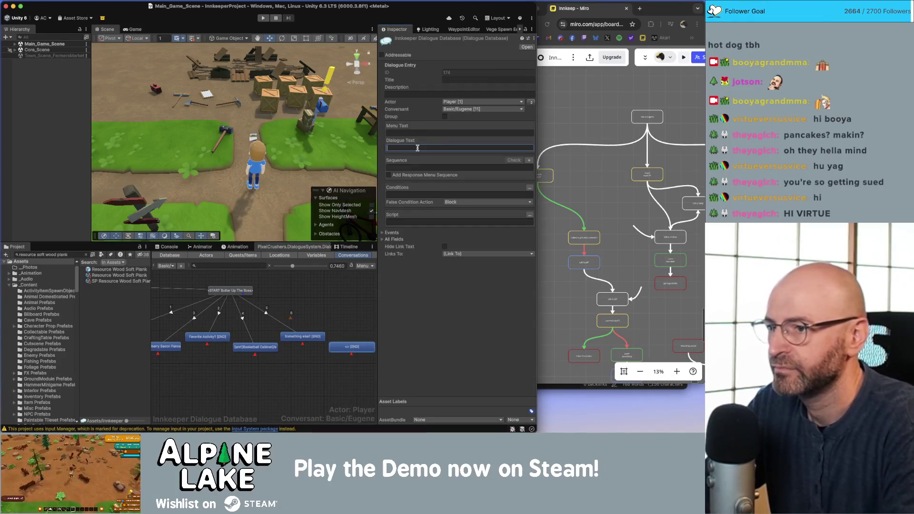
pyautogui.write('Favorite A')
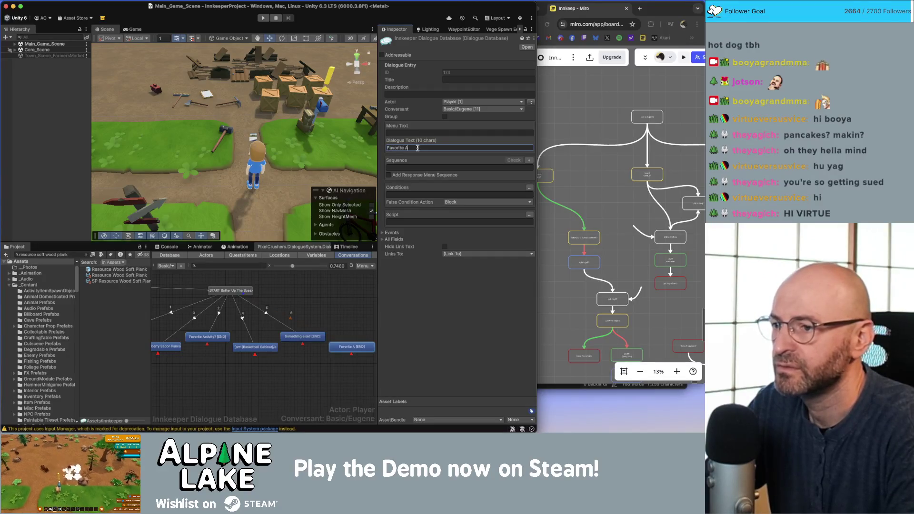
pyautogui.write('l')
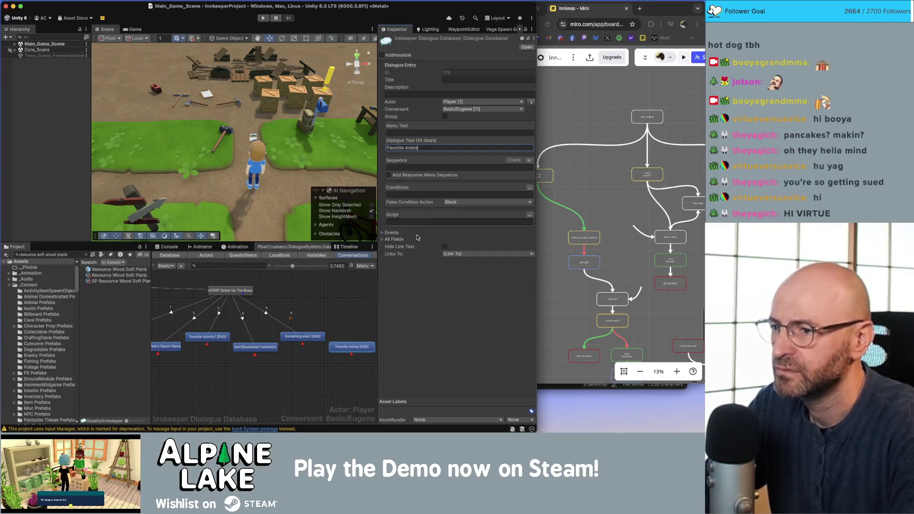
pyautogui.write('?')
pyautogui.click(256, 304)
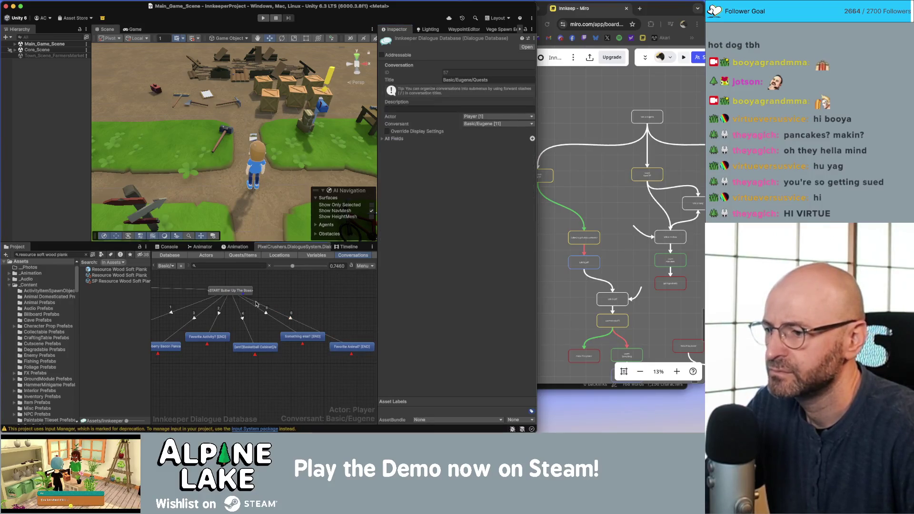
pyautogui.click(360, 344)
pyautogui.doubleClick(412, 148)
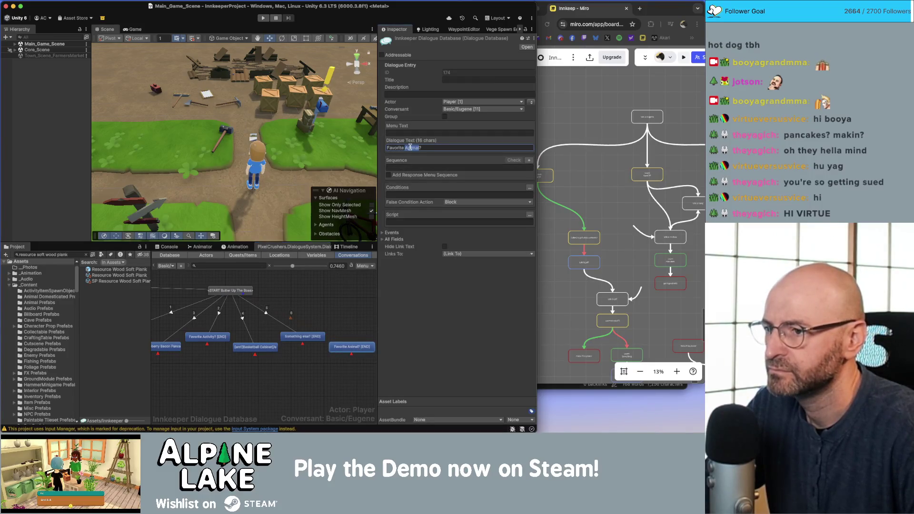
pyautogui.tripleClick(422, 147)
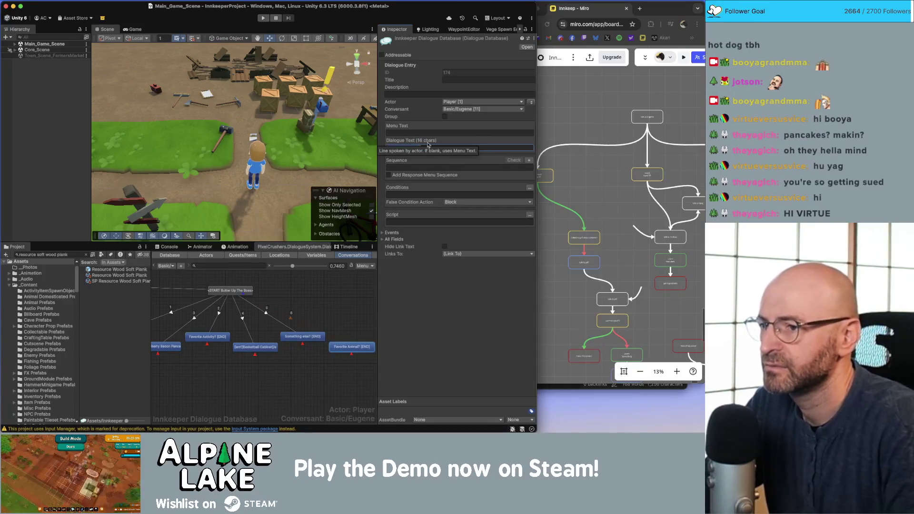
pyautogui.write('Pikas')
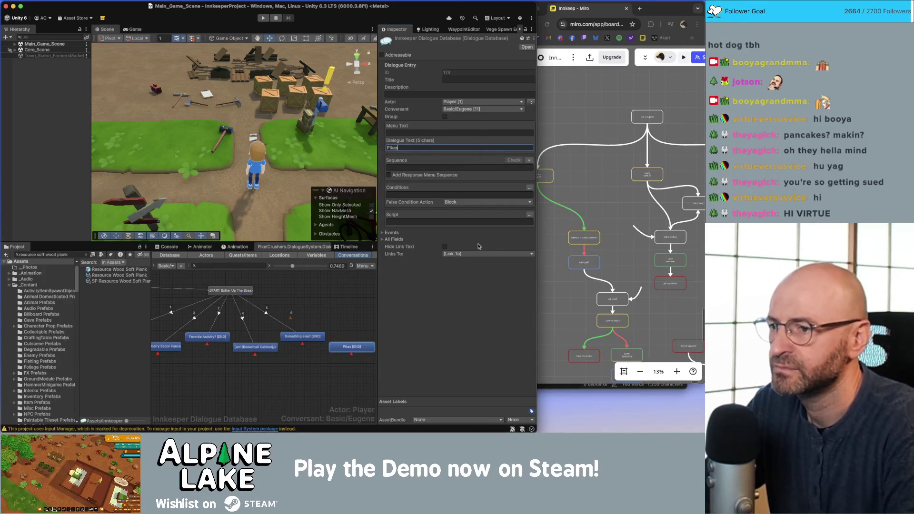
pyautogui.click(268, 364)
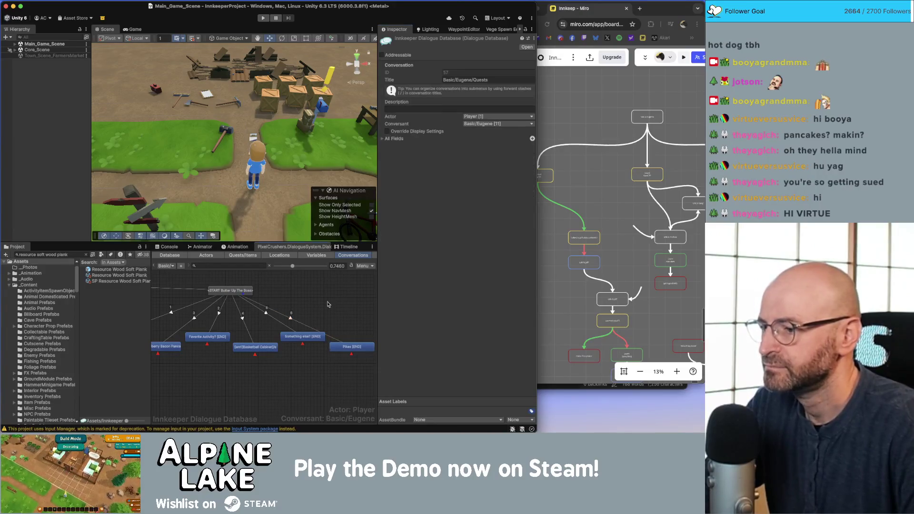
# Lowercase the line to read 'Favorite food?'
pyautogui.moveTo(267, 363); pyautogui.dragTo(317, 359)
pyautogui.hscroll(-2, 220, 348)
pyautogui.click(190, 332)
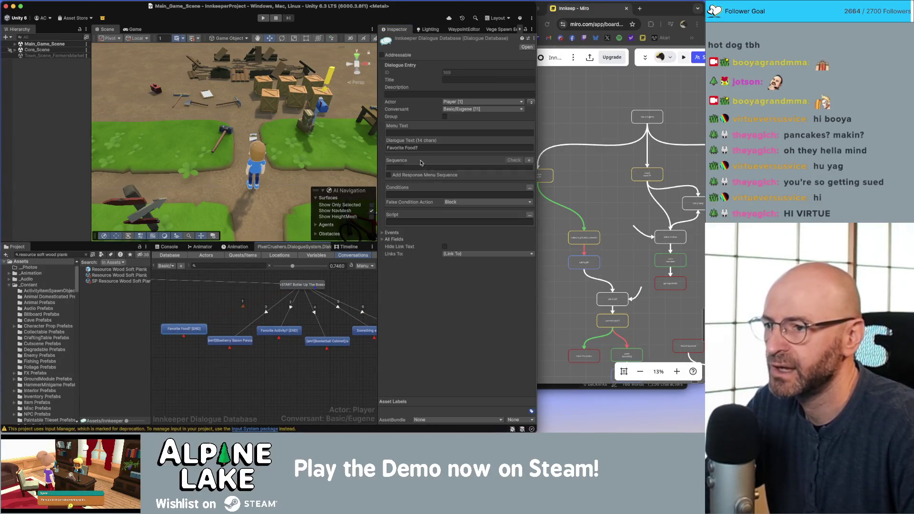
pyautogui.click(410, 148)
pyautogui.click(408, 148)
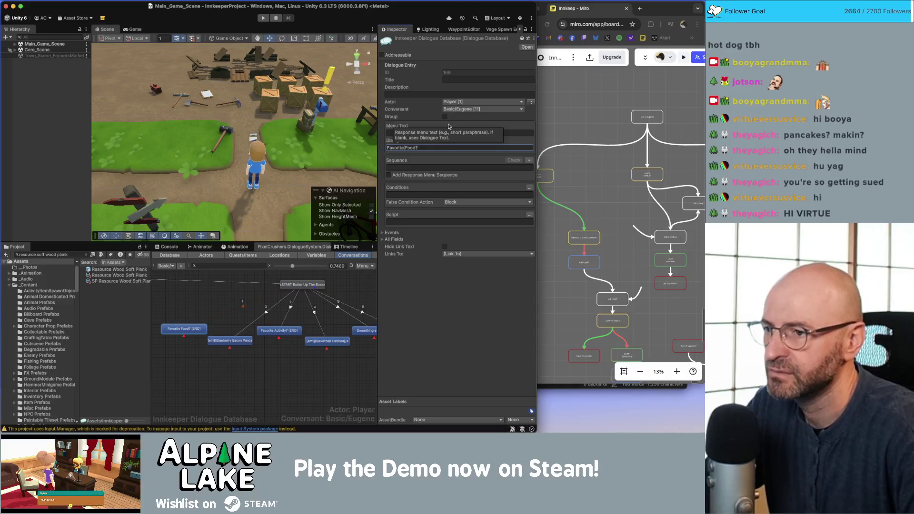
pyautogui.press('BackSpace')
pyautogui.write('f')
# Lowercase the line to read 'Favorite activity?'
pyautogui.click(281, 331)
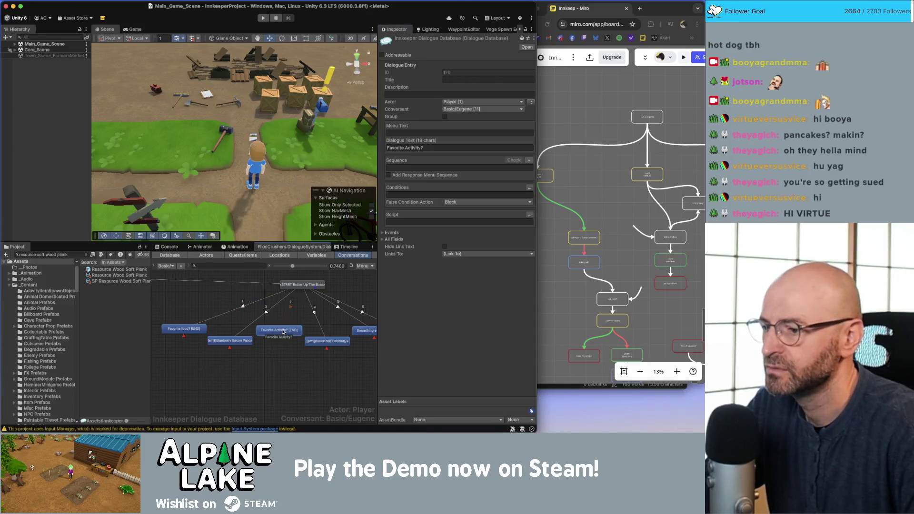
pyautogui.click(403, 148)
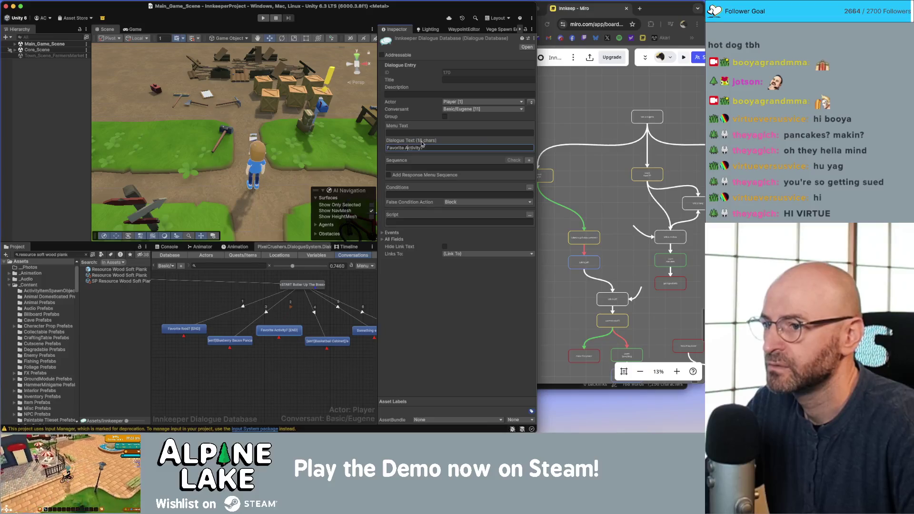
pyautogui.press('BackSpace')
pyautogui.write('a')
pyautogui.click(247, 375)
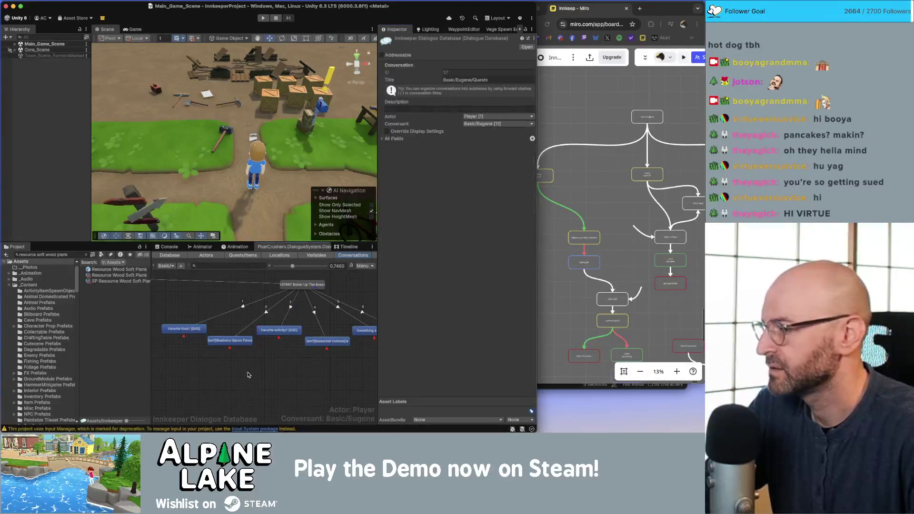
# Pan the graph to review the Favorite food? and Pikas response nodes
pyautogui.scroll(-2, 253, 373)
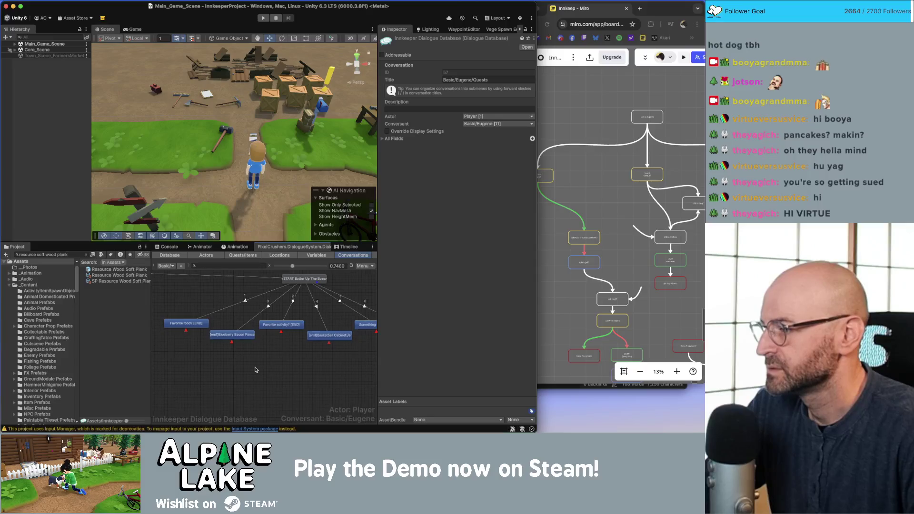
pyautogui.hscroll(-2, 255, 369)
pyautogui.hscroll(-2, 259, 365)
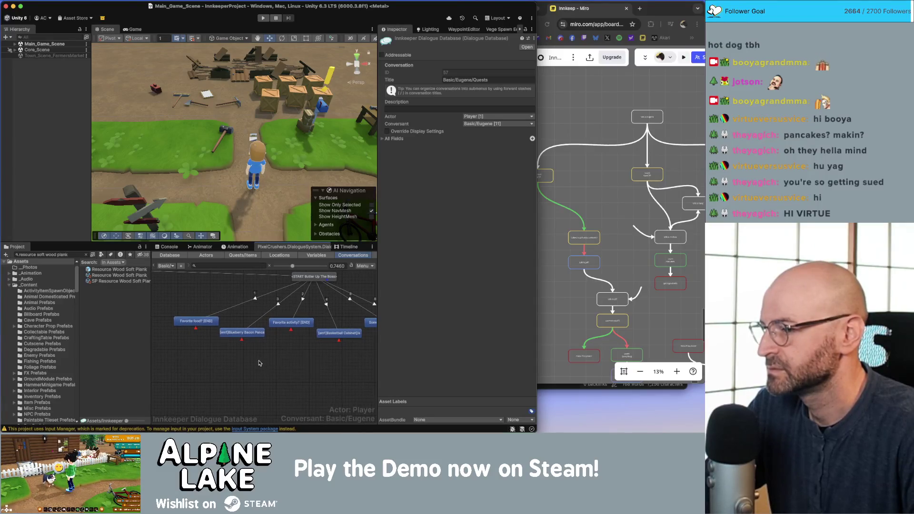
pyautogui.click(195, 322)
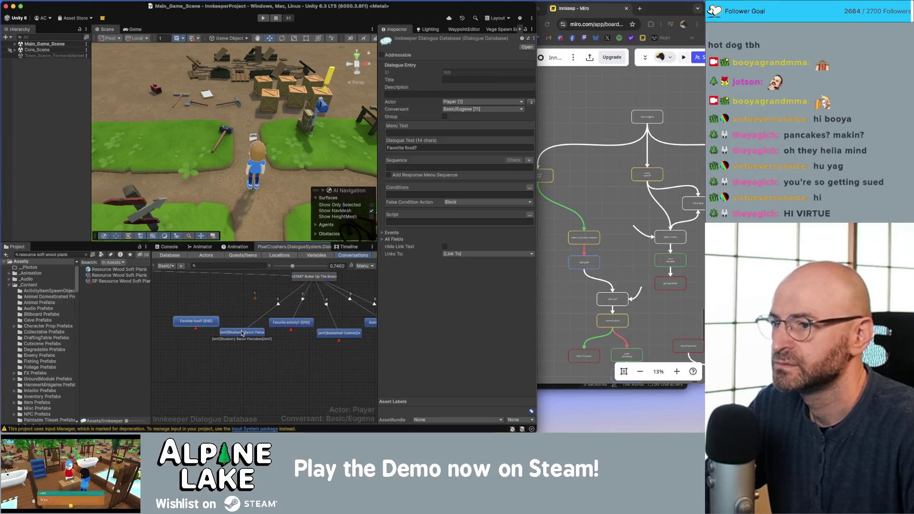
pyautogui.click(321, 338)
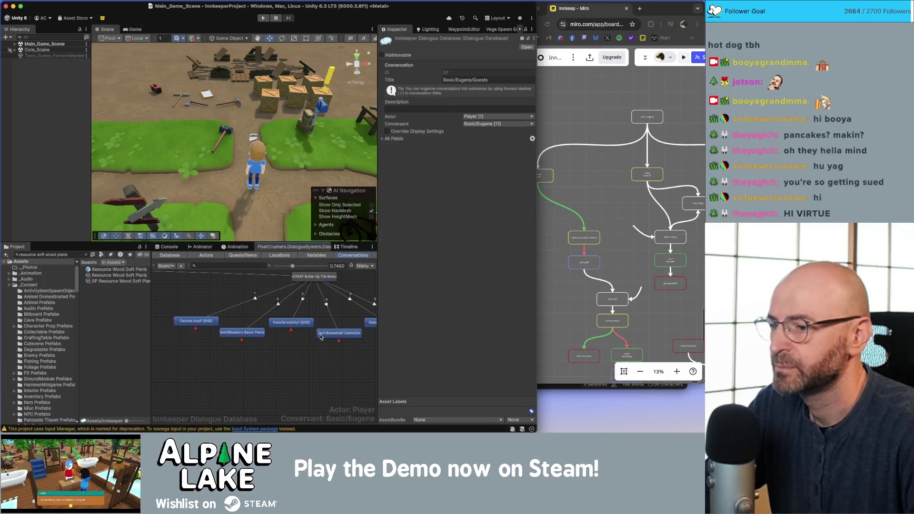
pyautogui.click(320, 336)
pyautogui.hscroll(5, 320, 338)
pyautogui.click(326, 334)
pyautogui.click(363, 345)
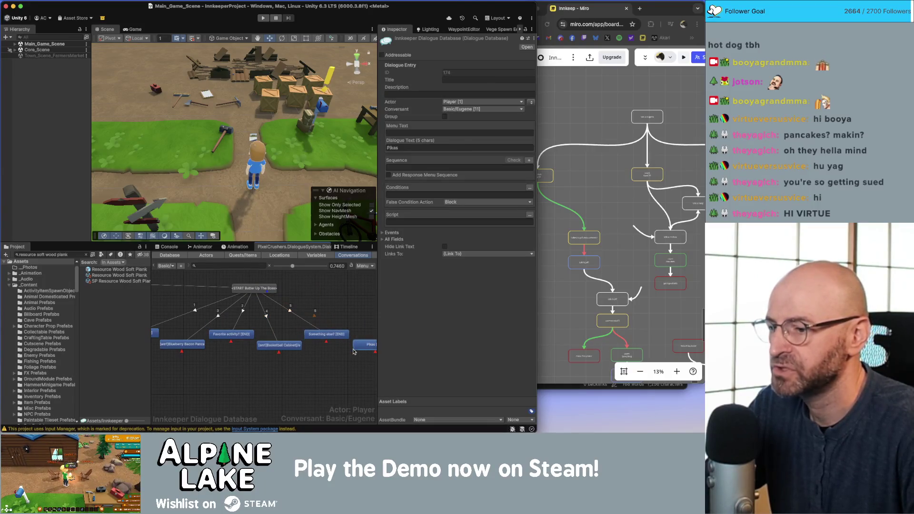
# Scroll Miro to Eugene's card to read its pancakes, matcha, pikas and basketball cabinet responses, then return to Unity
pyautogui.click(572, 266)
pyautogui.hscroll(-5, 632, 253)
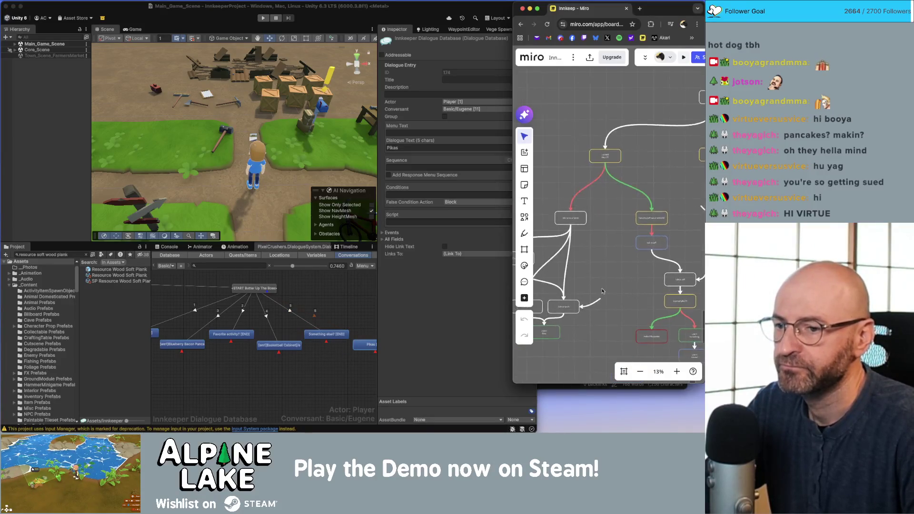
pyautogui.hscroll(-3, 631, 253)
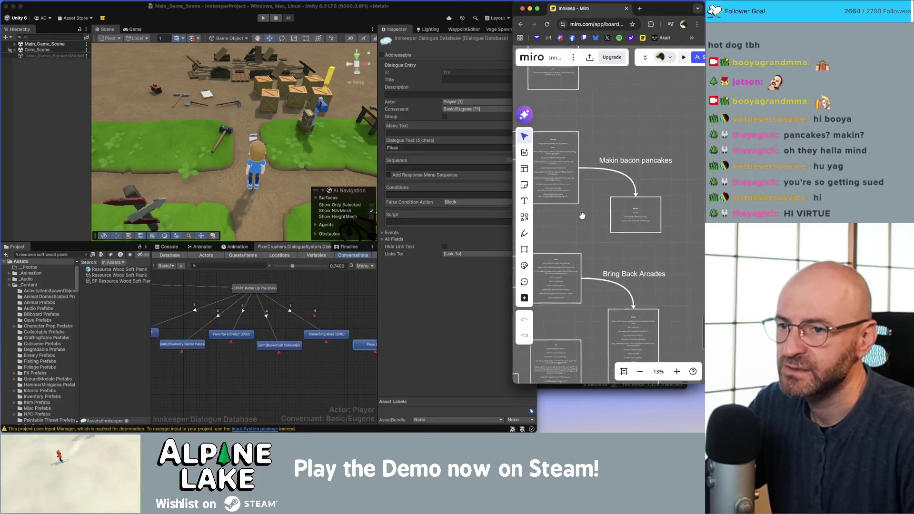
pyautogui.scroll(-5, 614, 243)
pyautogui.scroll(-5, 612, 239)
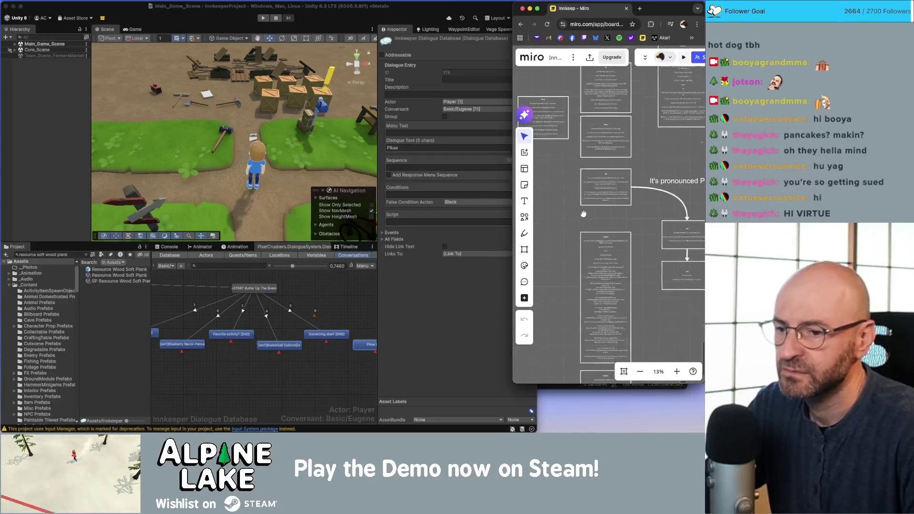
pyautogui.scroll(5, 615, 266)
pyautogui.scroll(-2, 614, 266)
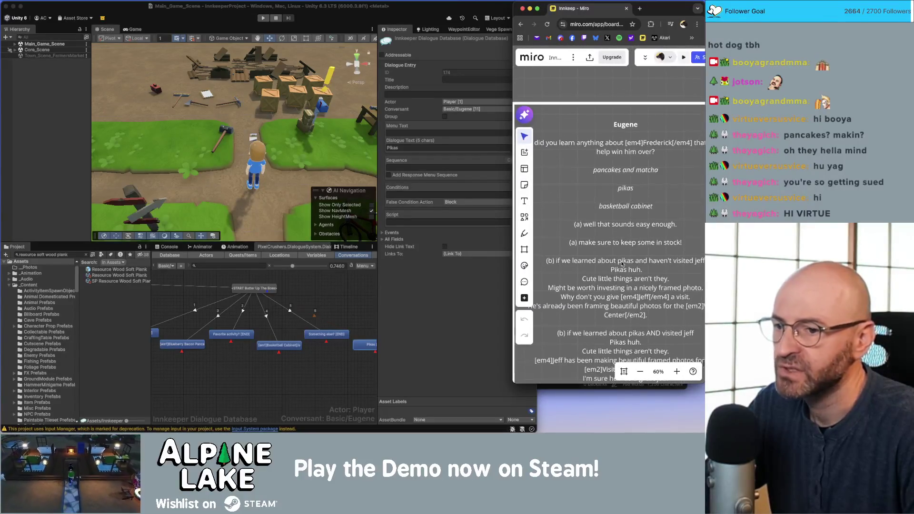
pyautogui.scroll(-4, 614, 196)
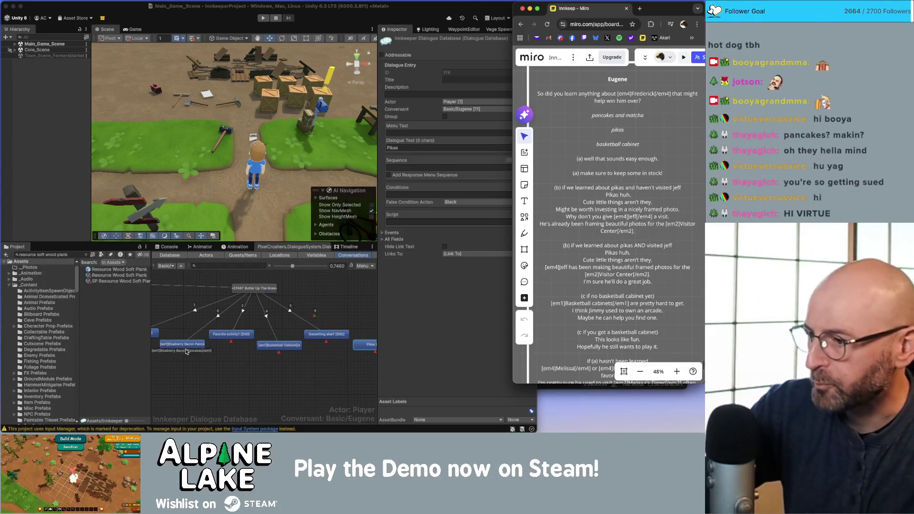
pyautogui.click(210, 376)
pyautogui.hscroll(-5, 219, 371)
# Start a quest-state condition on the Favorite food? response
pyautogui.click(224, 325)
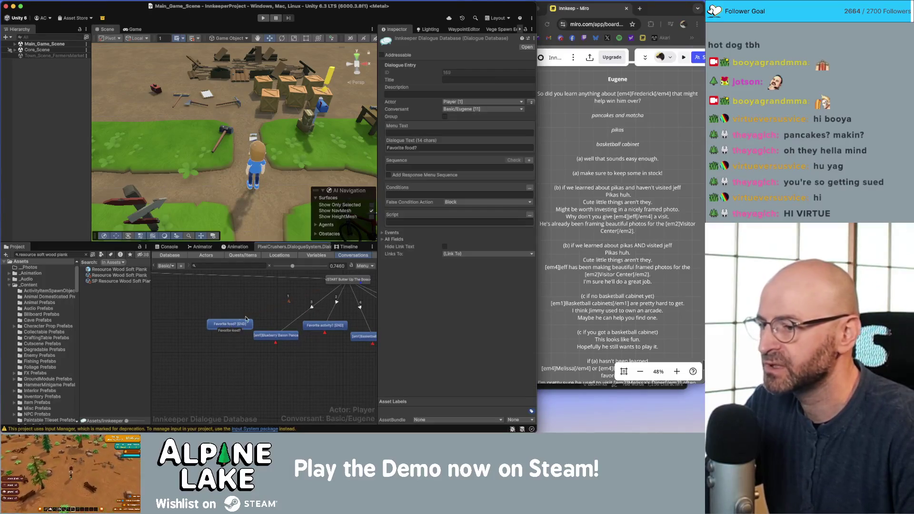
pyautogui.click(530, 188)
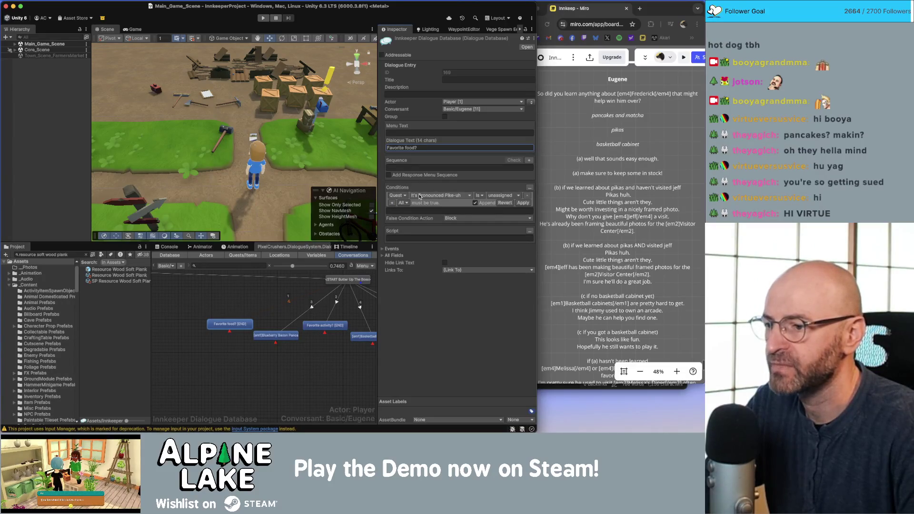
pyautogui.click(330, 351)
# Box-select the five response nodes and drag them lower beneath START, lining up Favorite food?
pyautogui.scroll(-5, 286, 353)
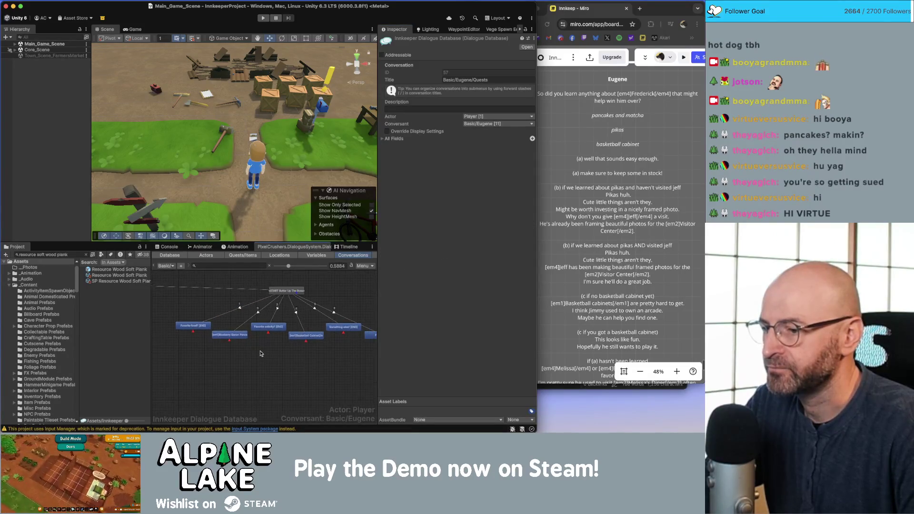
pyautogui.scroll(-2, 238, 352)
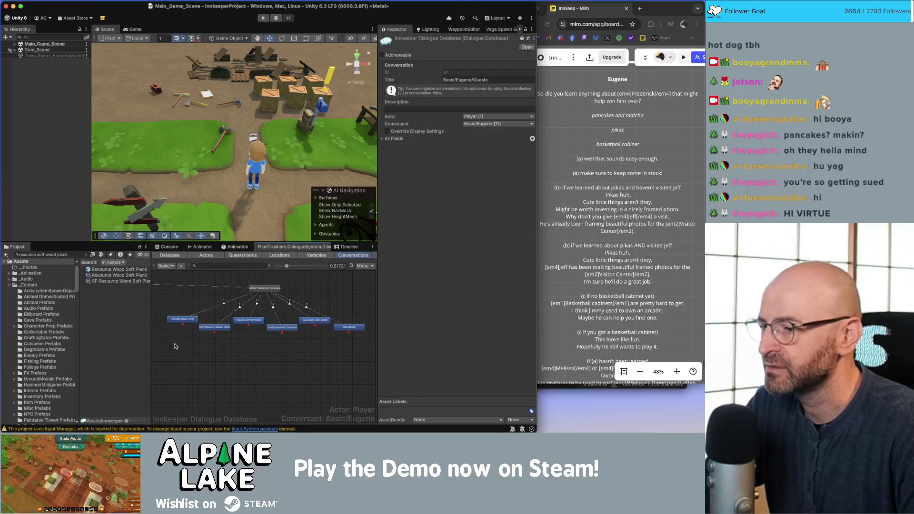
pyautogui.moveTo(175, 346); pyautogui.dragTo(353, 323)
pyautogui.moveTo(249, 320); pyautogui.dragTo(249, 339)
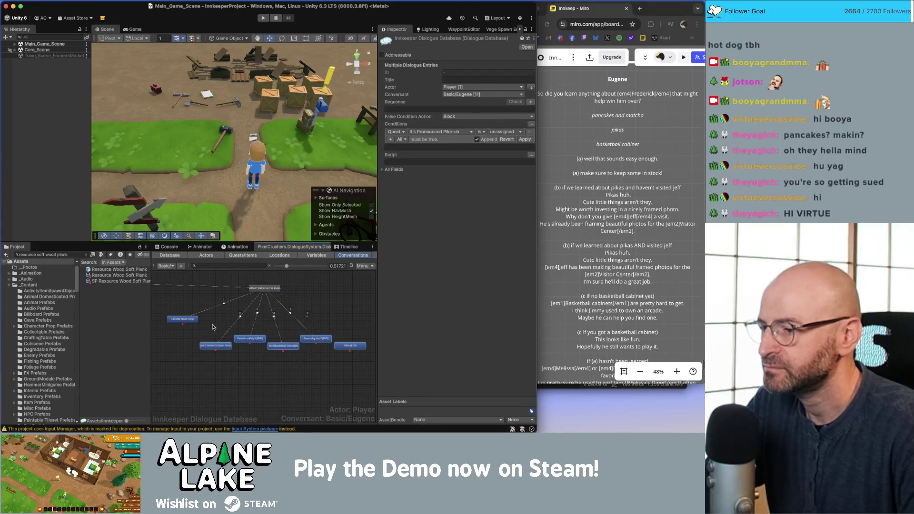
pyautogui.moveTo(183, 319); pyautogui.dragTo(184, 338)
pyautogui.click(195, 343)
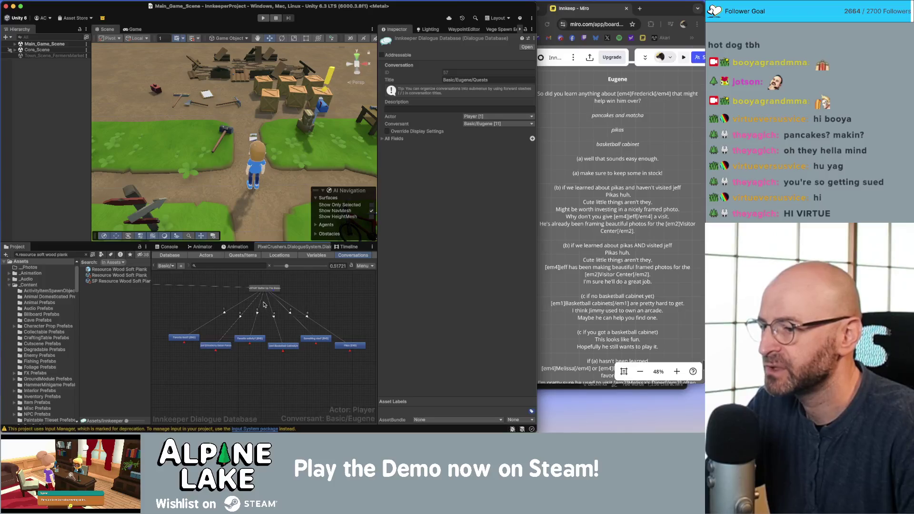
pyautogui.hscroll(2, 263, 307)
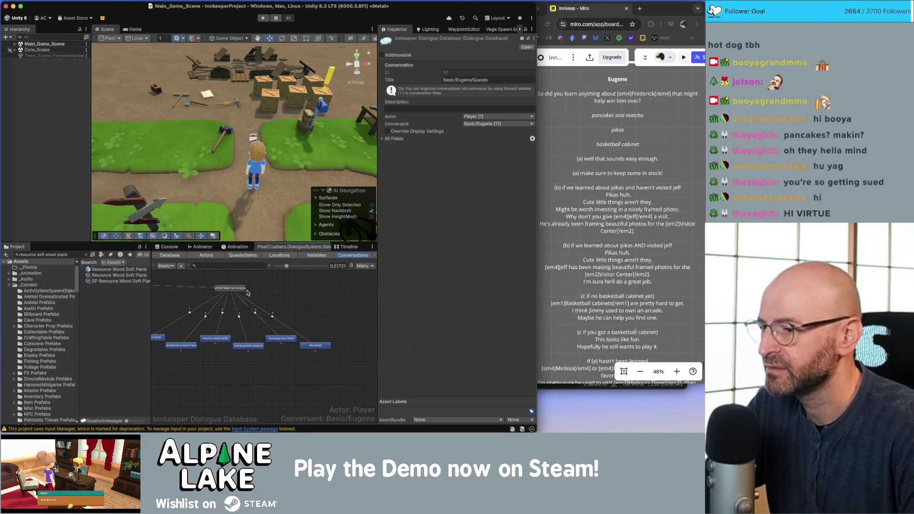
# Create a child node under START spoken by Eugene to Player
pyautogui.rightClick(247, 292)
pyautogui.click(247, 294)
pyautogui.rightClick(247, 295)
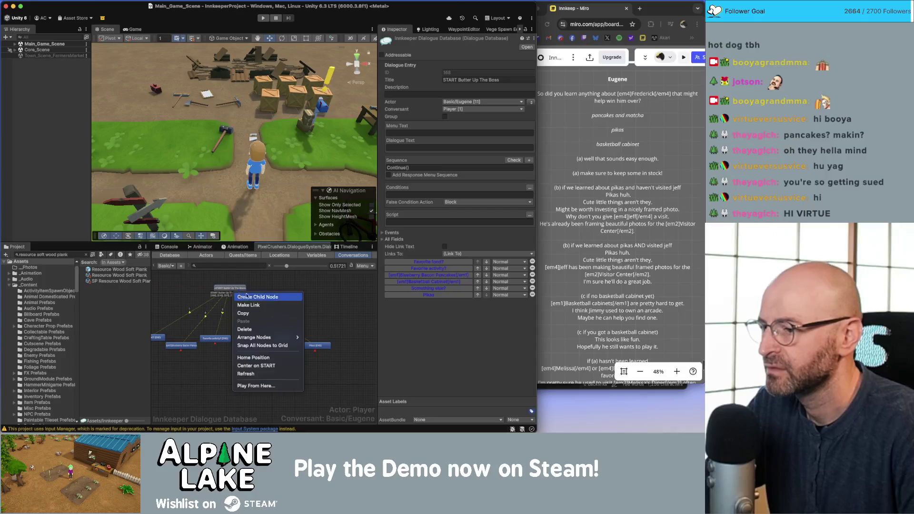
pyautogui.click(257, 296)
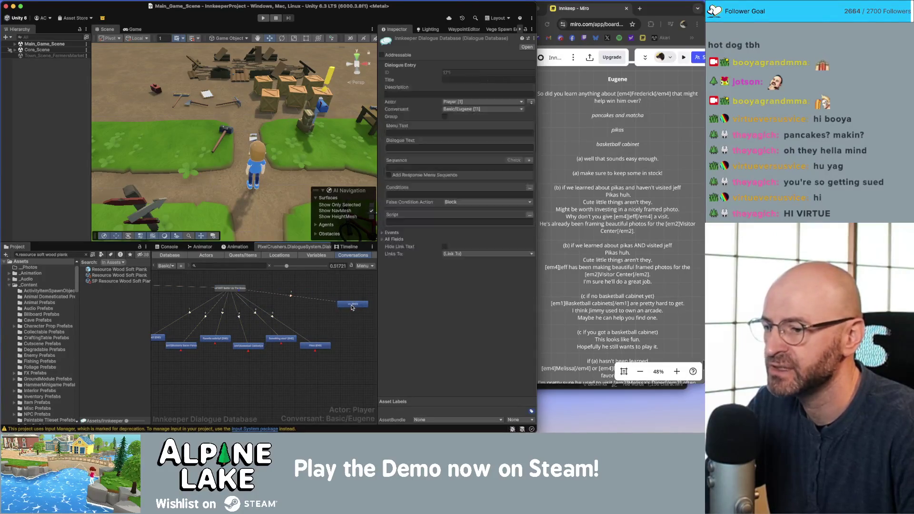
pyautogui.click(531, 103)
pyautogui.click(456, 147)
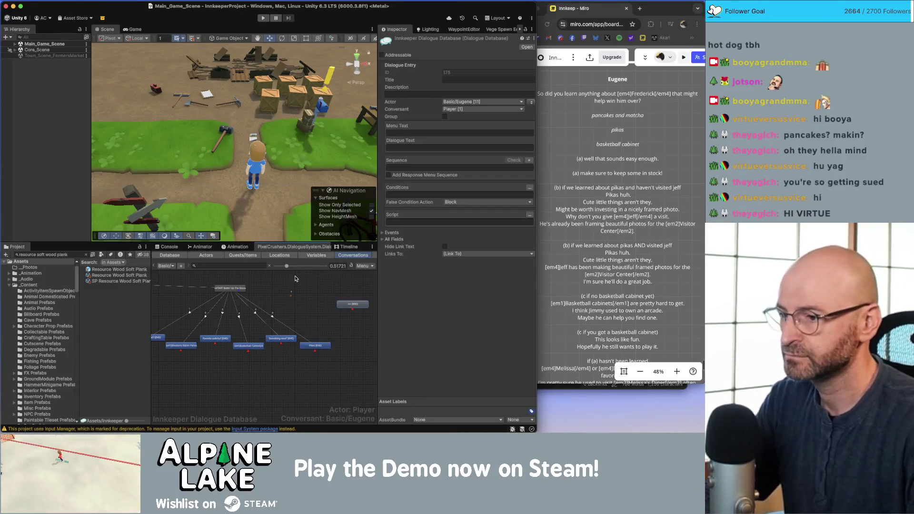
# Set a priority on the link into the new node and begin editing its conditions
pyautogui.click(308, 299)
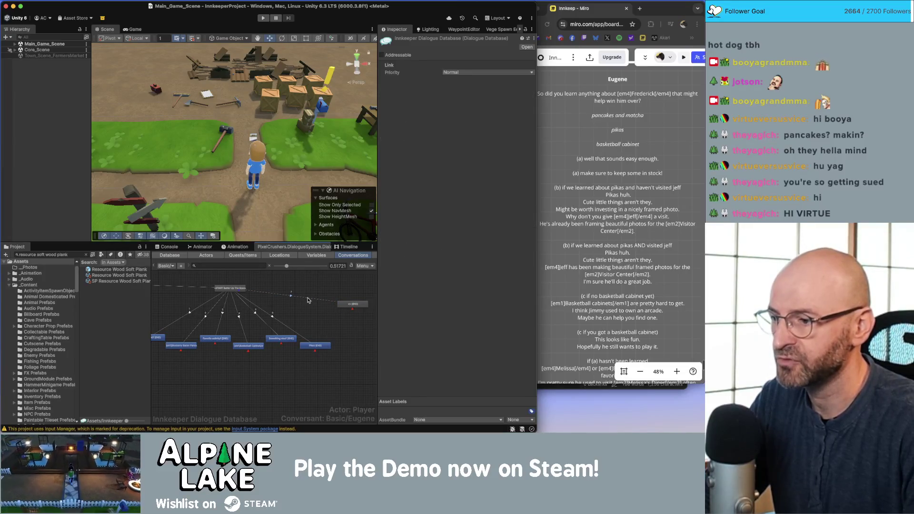
pyautogui.click(476, 73)
pyautogui.click(475, 112)
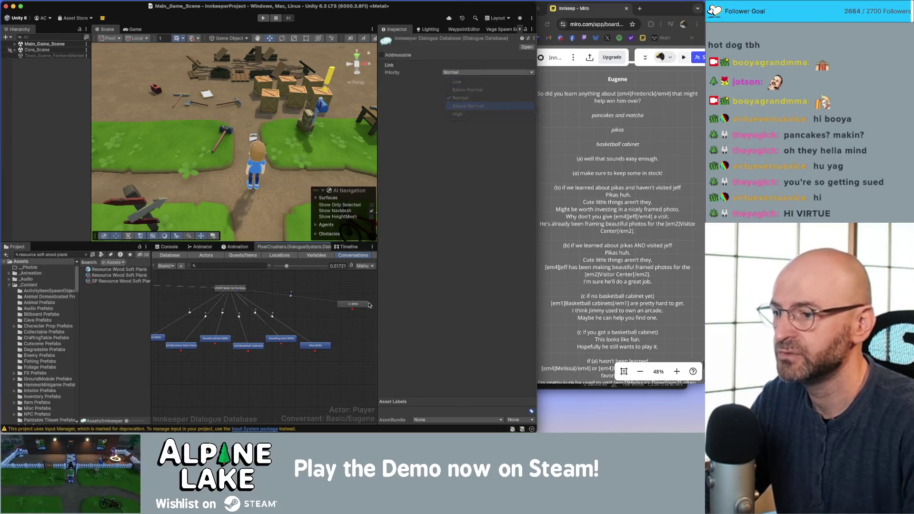
pyautogui.click(340, 332)
pyautogui.click(339, 305)
pyautogui.click(431, 192)
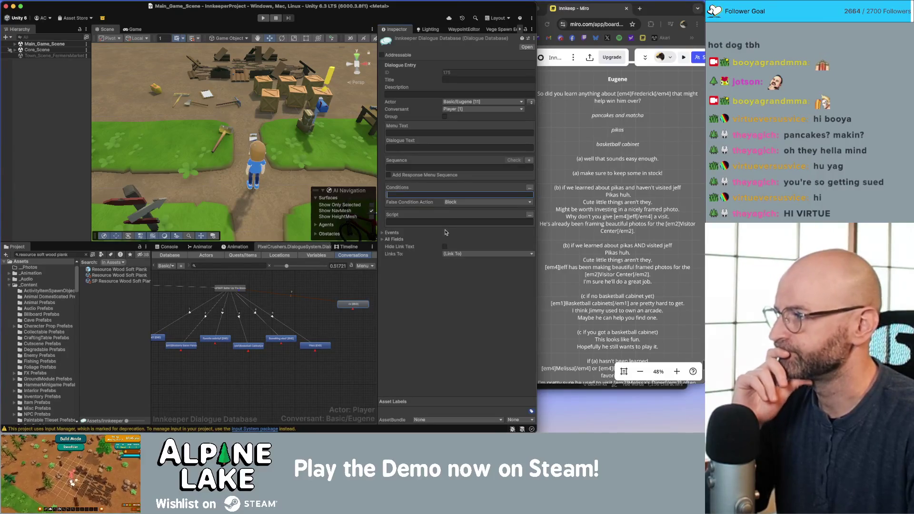
# Require Butter Up The Boss quest entry 1 to be active for Favorite food?
pyautogui.click(255, 361)
pyautogui.moveTo(256, 361); pyautogui.dragTo(303, 351)
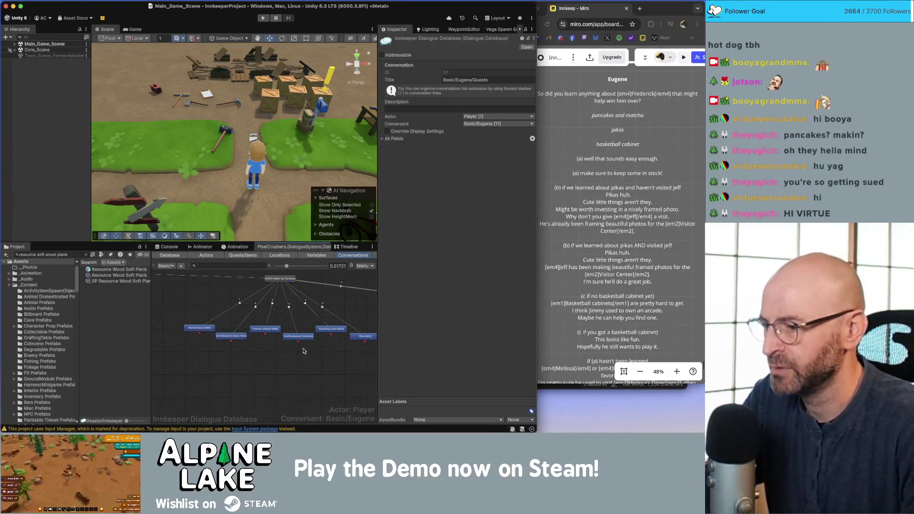
pyautogui.scroll(1, 205, 333)
pyautogui.click(200, 327)
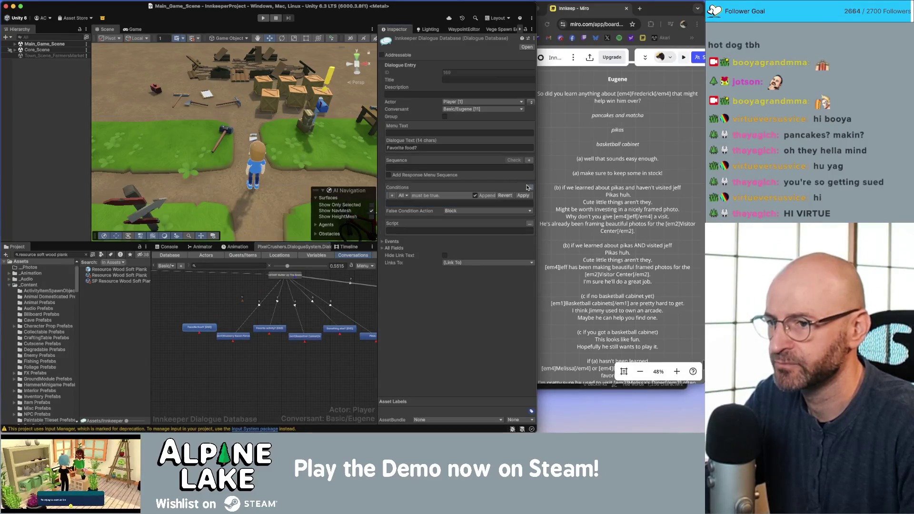
pyautogui.click(392, 196)
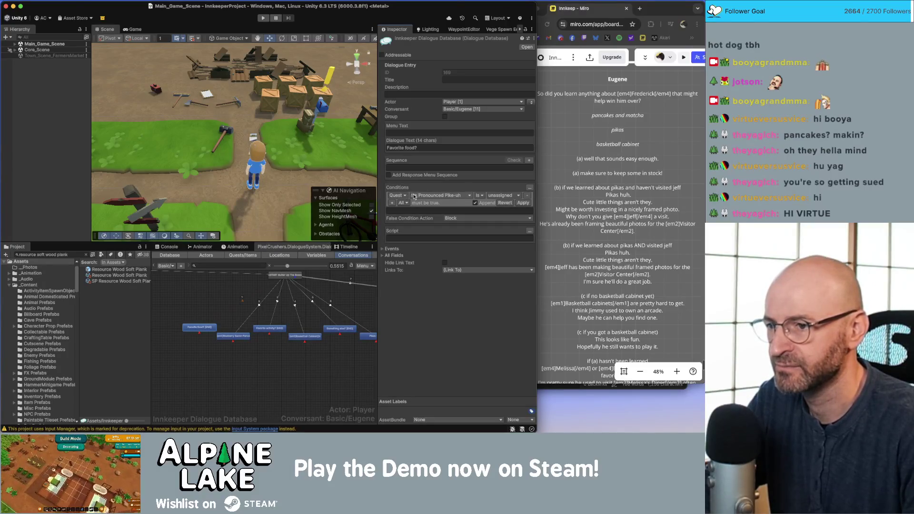
pyautogui.click(406, 196)
pyautogui.click(409, 213)
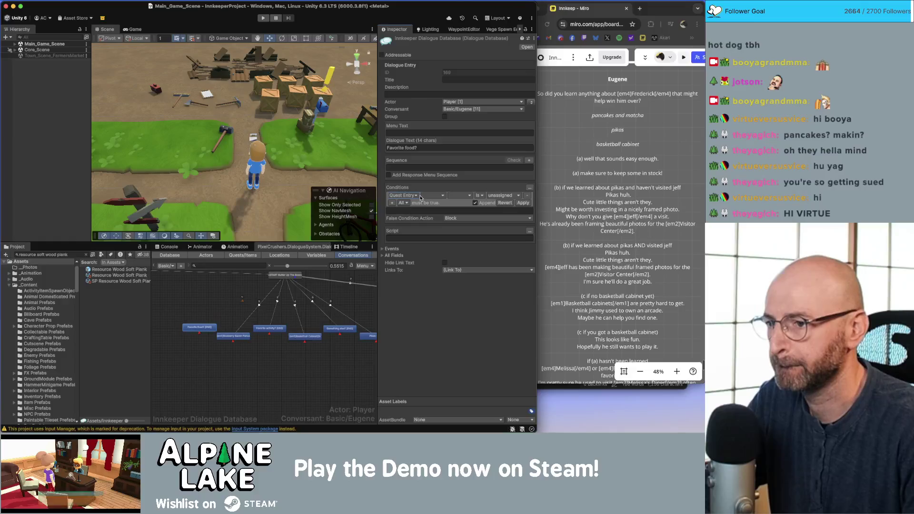
pyautogui.click(422, 196)
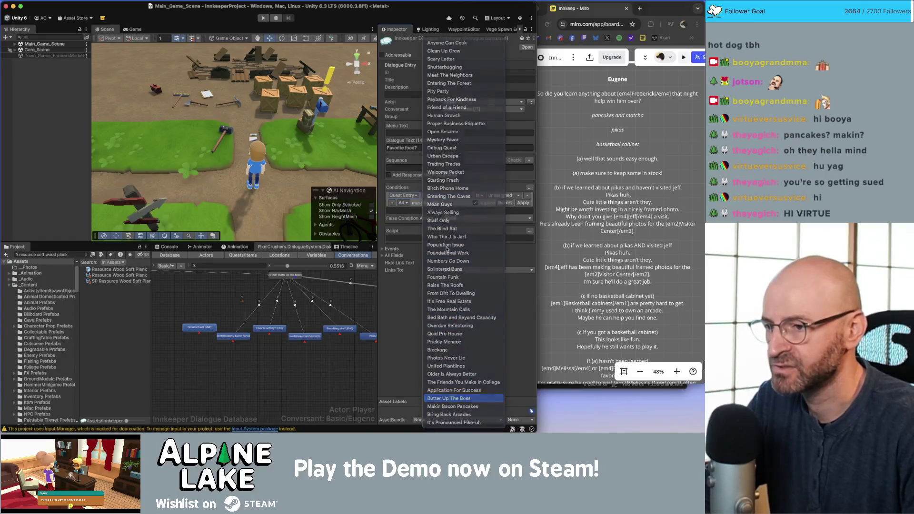
pyautogui.press('Return')
pyautogui.click(460, 196)
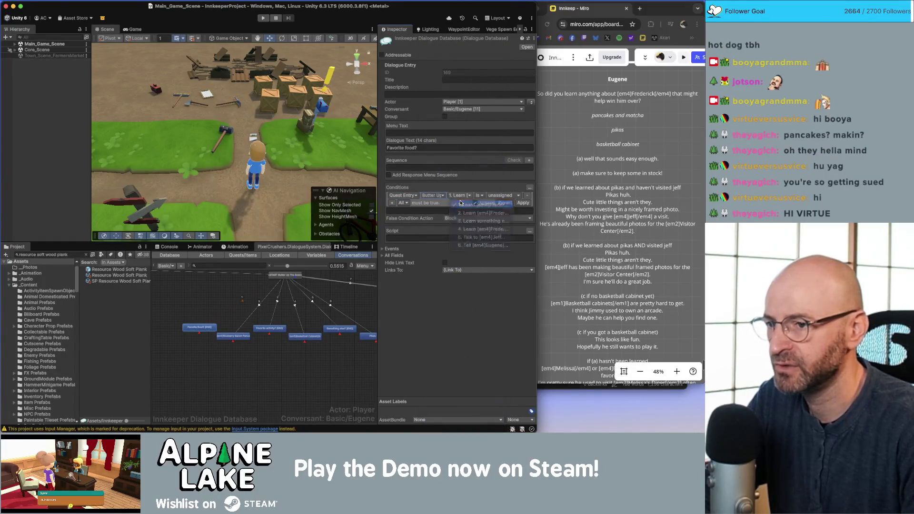
pyautogui.click(460, 204)
pyautogui.click(505, 196)
pyautogui.click(505, 213)
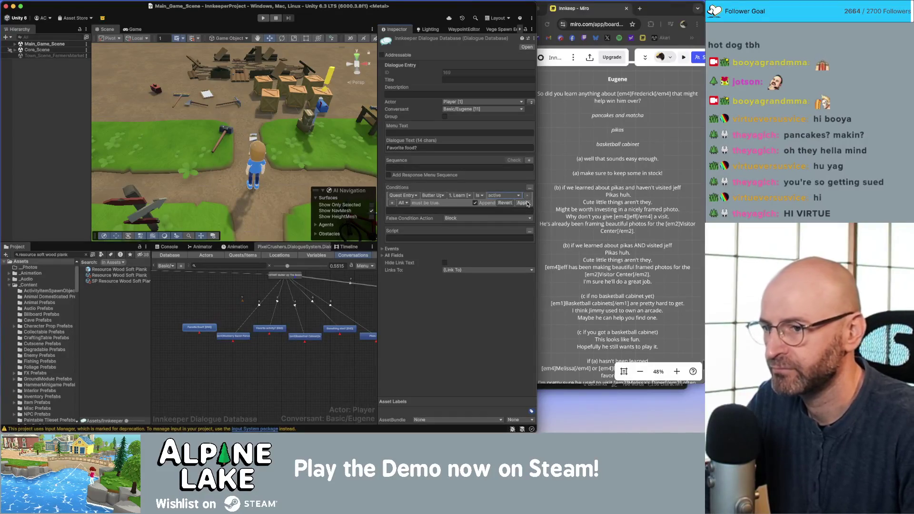
pyautogui.click(524, 204)
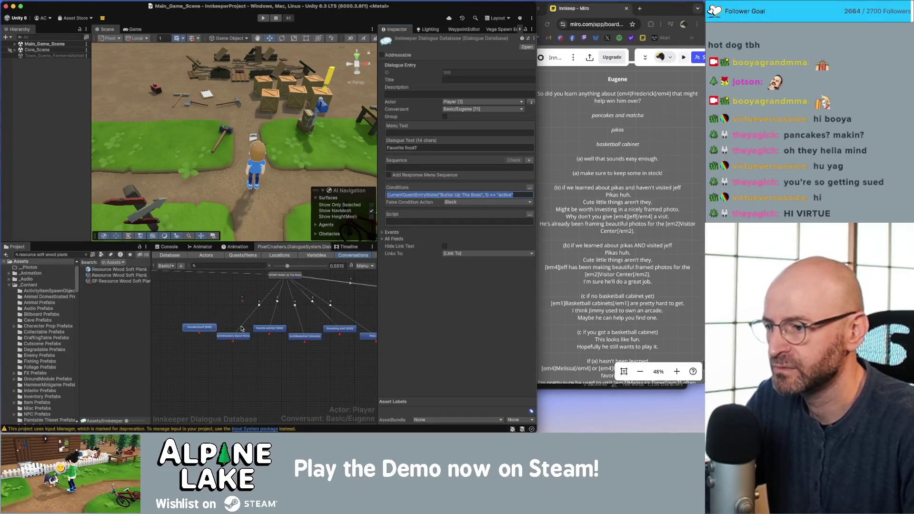
# Change the Blueberry Bacon Pancakes condition to require entry 1 success
pyautogui.click(234, 338)
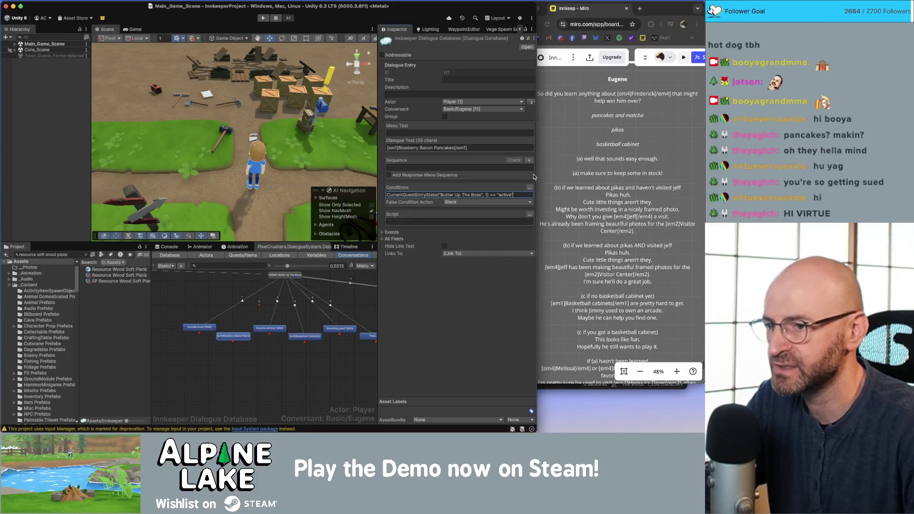
pyautogui.press('BackSpace')
pyautogui.press('BackSpace')
pyautogui.press('BackSpace')
pyautogui.write('success')
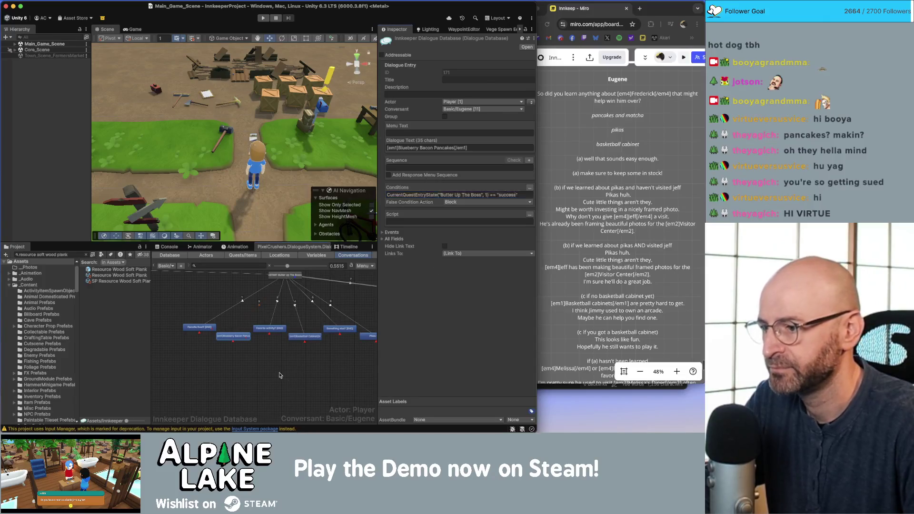
pyautogui.click(244, 347)
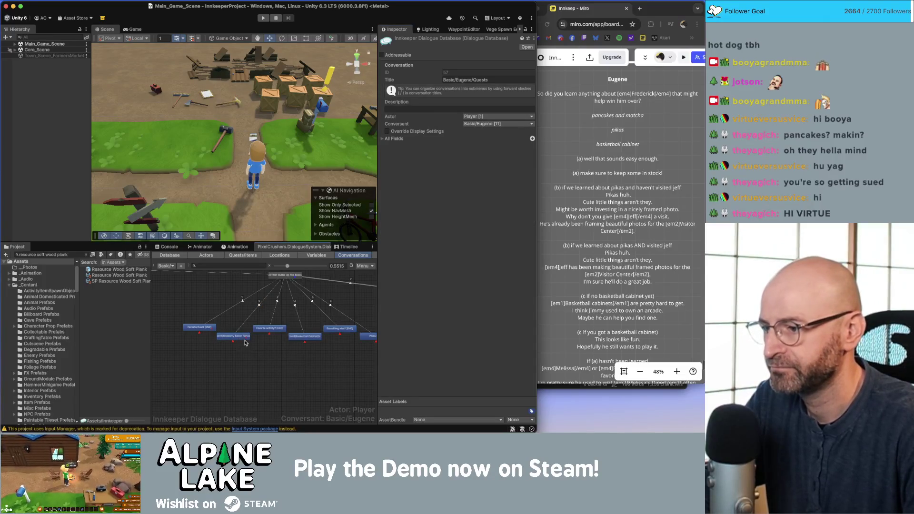
# Paste the Butter Up The Boss condition onto Favorite activity? and the Basketball Cabinet reply
pyautogui.scroll(2, 223, 334)
pyautogui.click(277, 328)
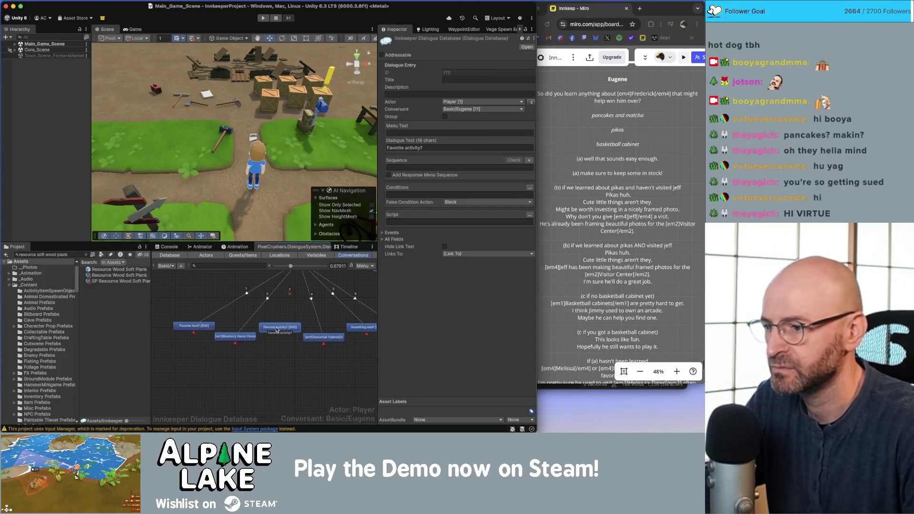
pyautogui.click(414, 195)
pyautogui.write('CurrentQuestEntryState("Butter Up The Boss", 1) == "active"')
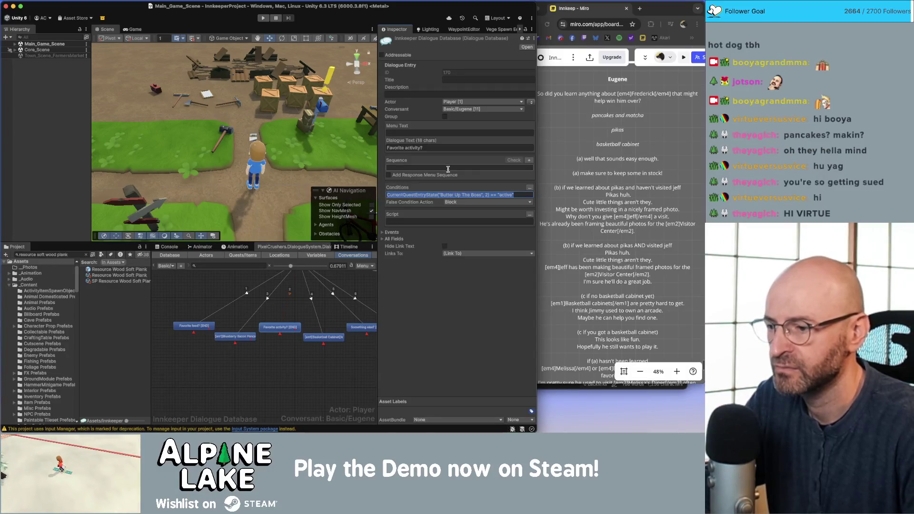
pyautogui.click(327, 337)
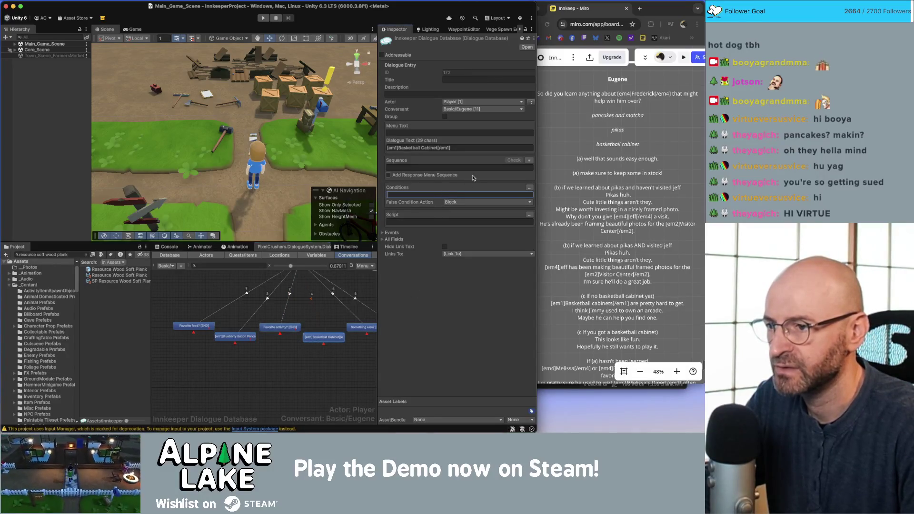
pyautogui.press('super+v')
pyautogui.hotkey('alt', 'shift', 'Left')
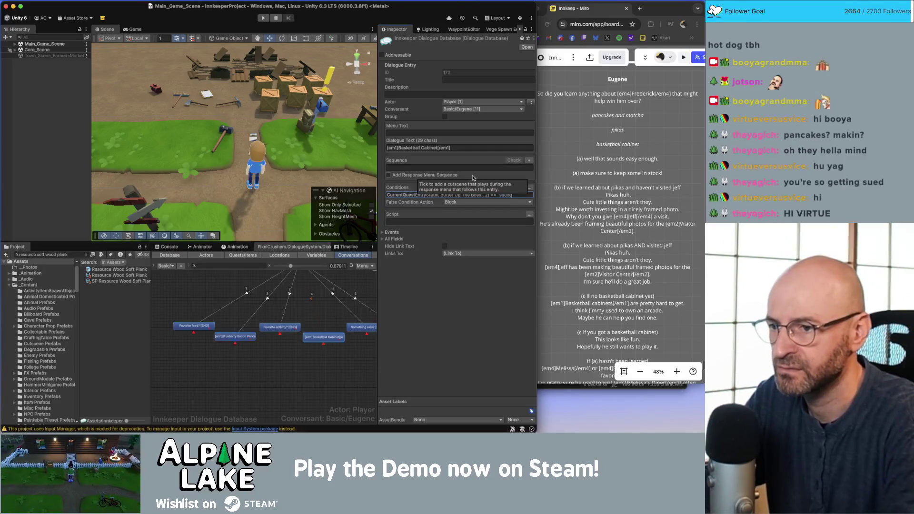
# Paste a condition requiring Butter Up The Boss entry 3 active onto Something else?
pyautogui.click(346, 368)
pyautogui.hscroll(3, 334, 362)
pyautogui.click(300, 336)
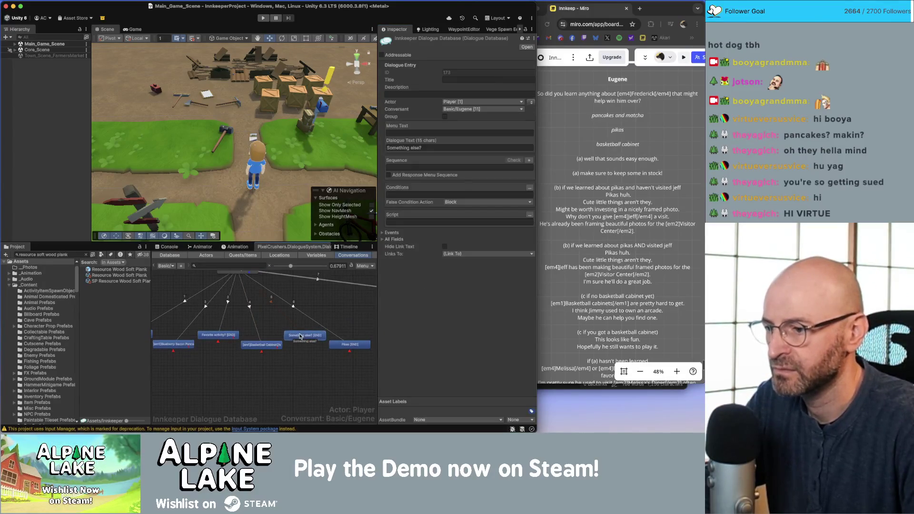
pyautogui.click(448, 195)
pyautogui.press('super+v')
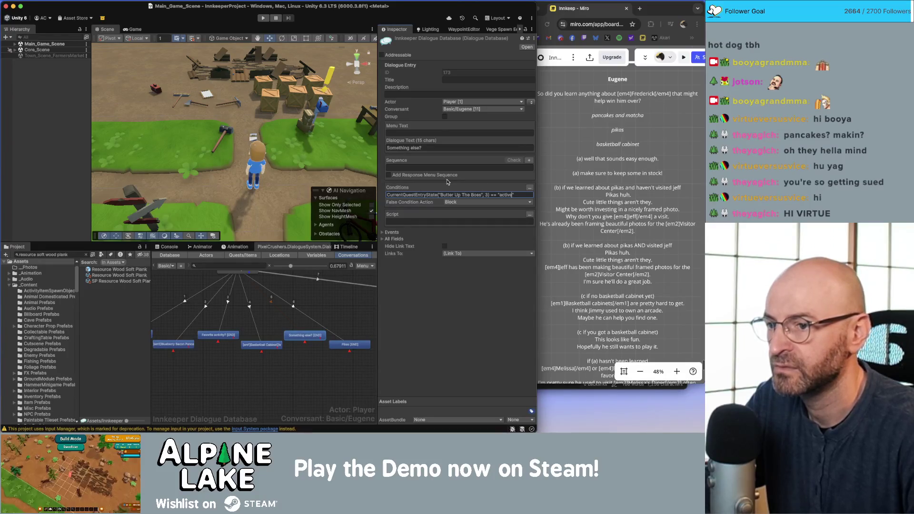
# Give Pikas a condition requiring Butter Up The Boss entry 3 success, then inspect it
pyautogui.click(350, 344)
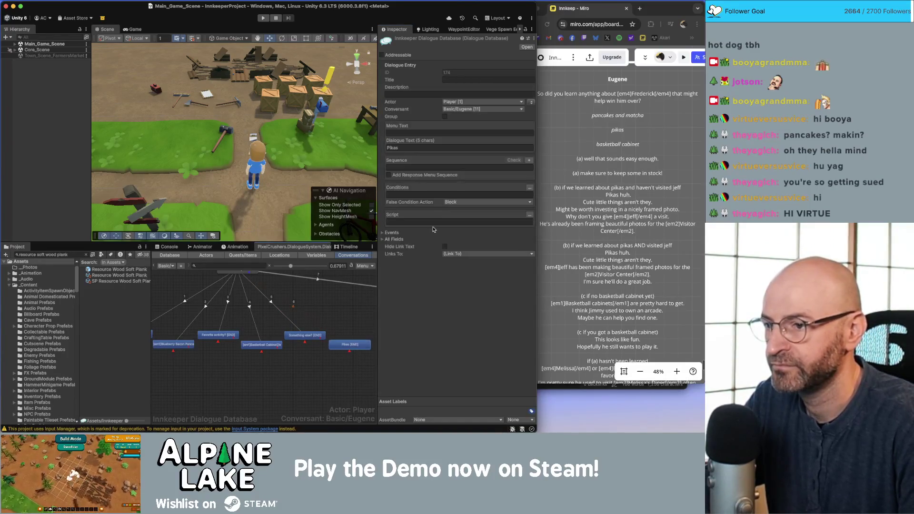
pyautogui.click(448, 195)
pyautogui.write('CurrentQuestEntryState("Butter Up The Boss", 3) == "active"')
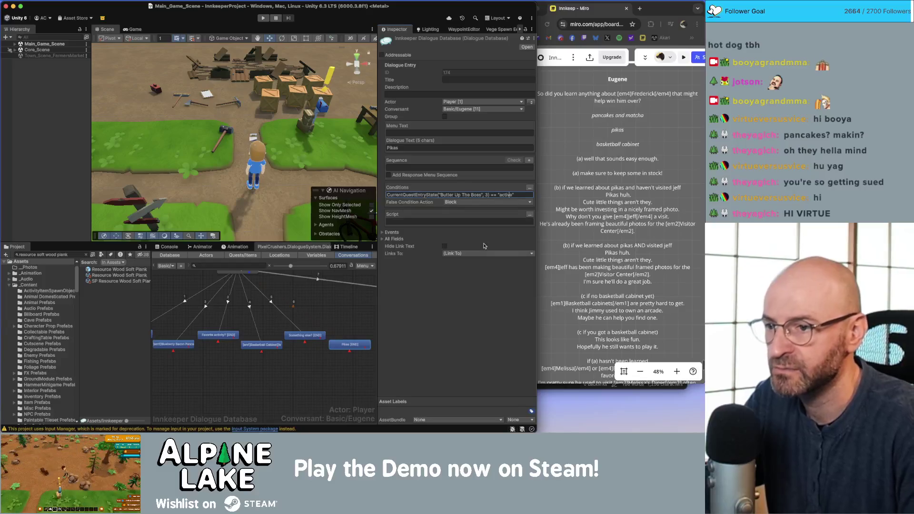
pyautogui.hotkey('alt', 'shift', 'Left')
pyautogui.write('success')
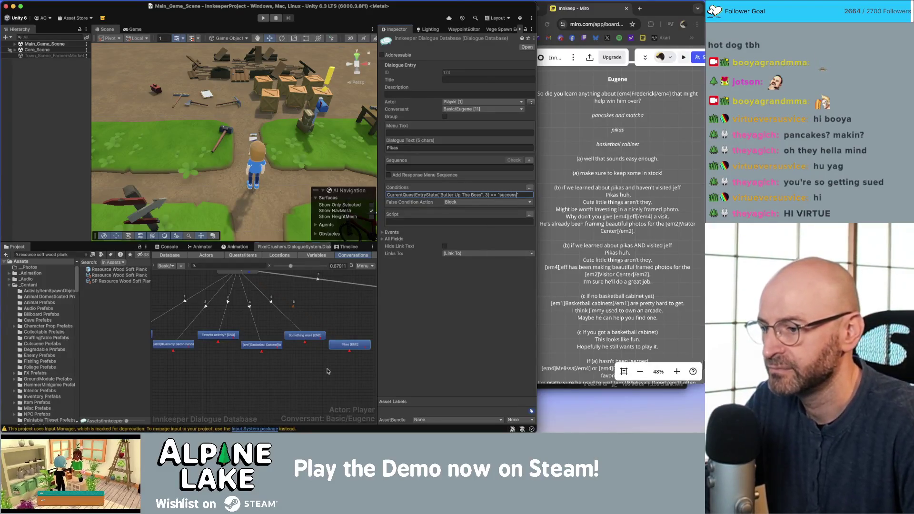
pyautogui.moveTo(309, 367); pyautogui.dragTo(287, 370)
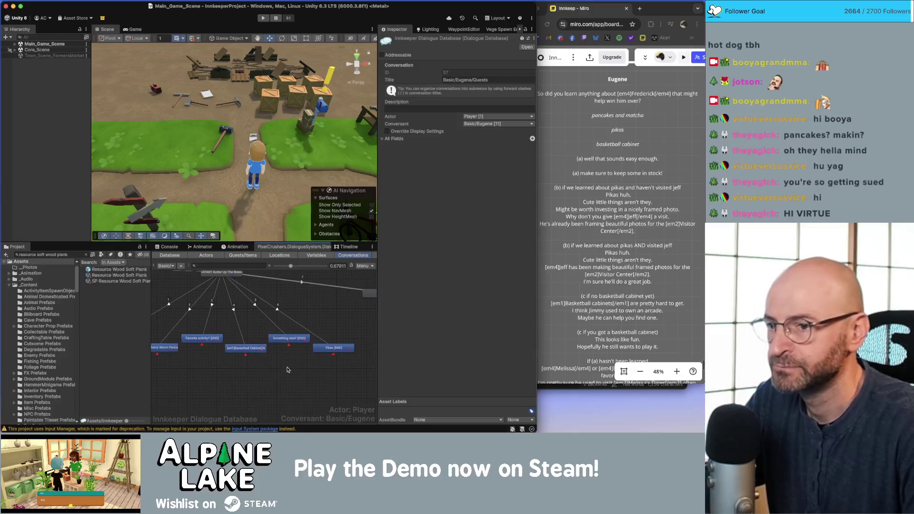
pyautogui.click(327, 351)
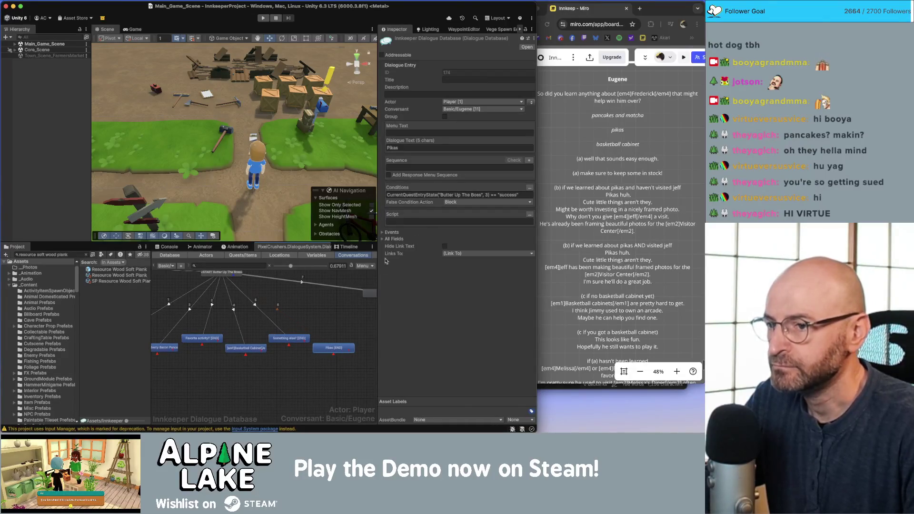
pyautogui.moveTo(339, 319); pyautogui.dragTo(277, 325)
# Select the new empty end entry and move it right and down in the graph
pyautogui.click(314, 304)
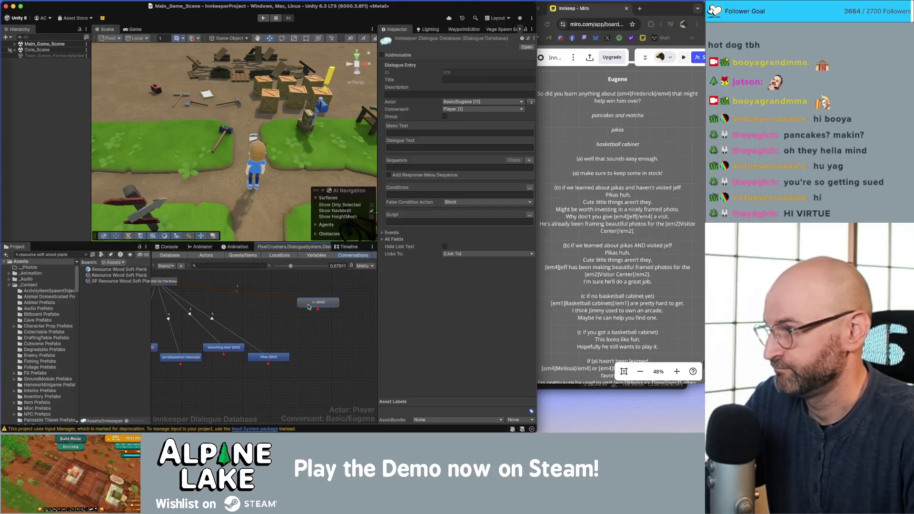
pyautogui.moveTo(318, 305); pyautogui.dragTo(332, 318)
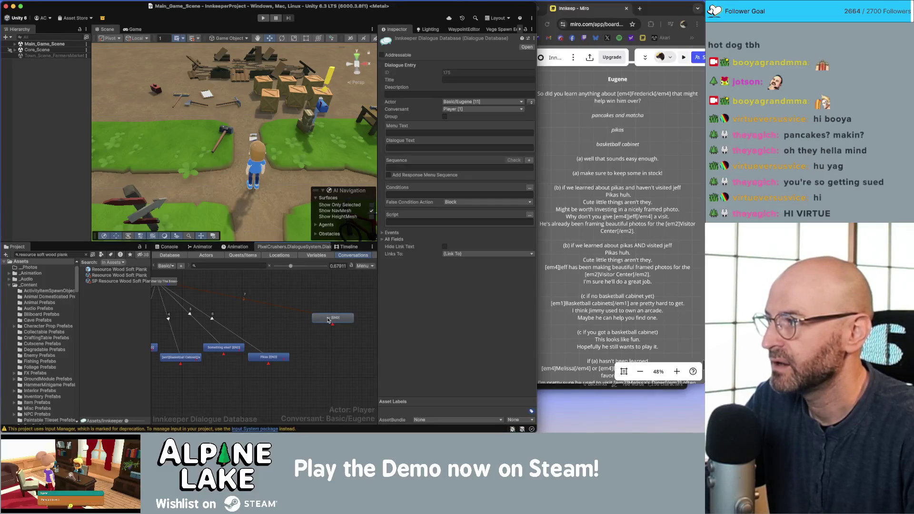
pyautogui.click(433, 148)
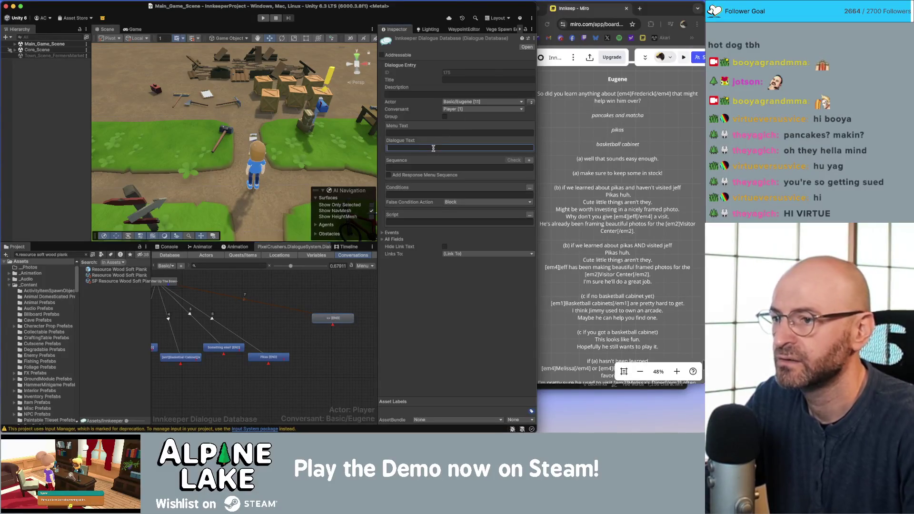
pyautogui.click(351, 299)
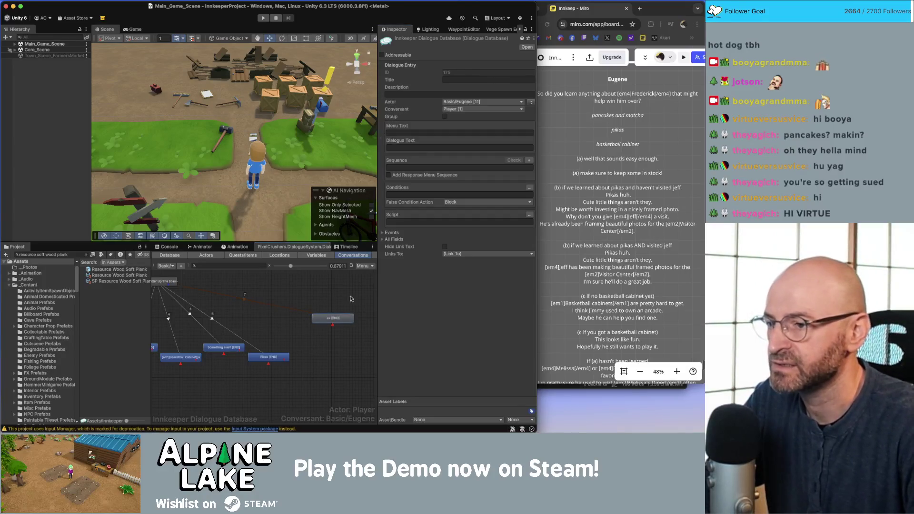
# Add Quest Entry conditions requiring Butter Up The Boss entries 1 and 2 to be success
pyautogui.click(529, 188)
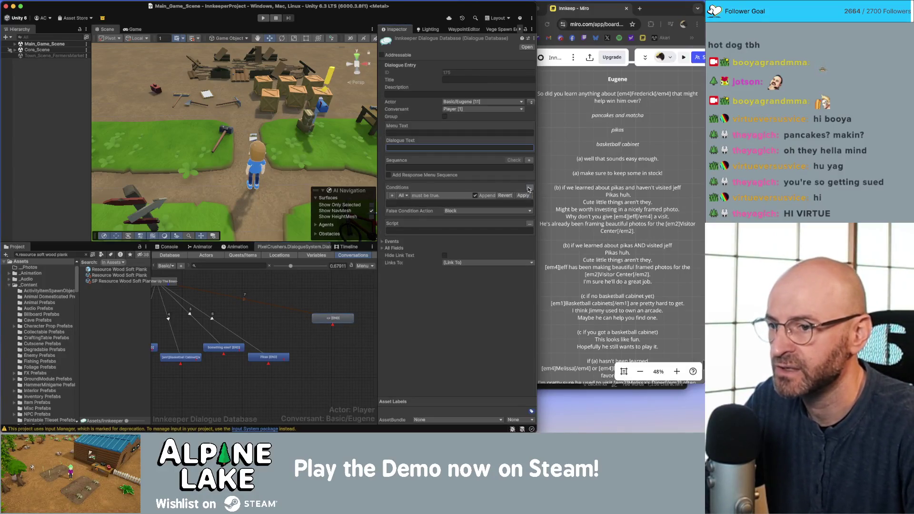
pyautogui.click(392, 196)
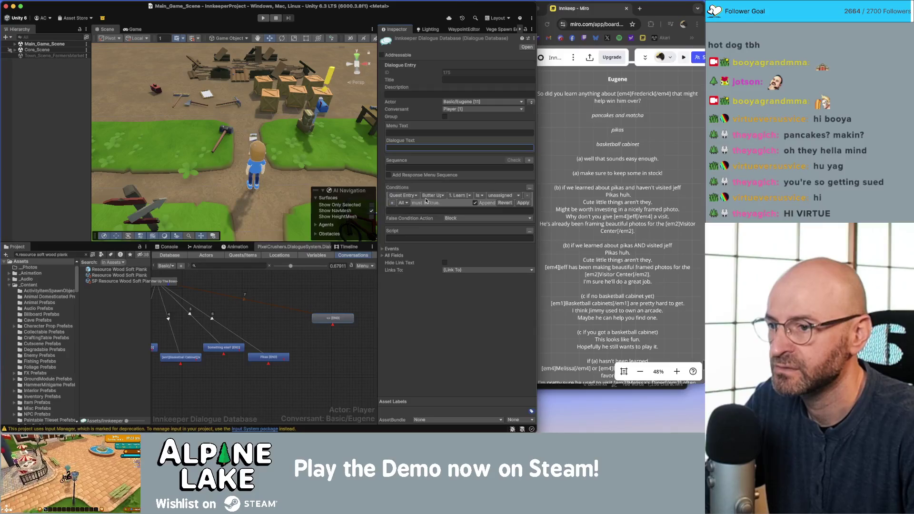
pyautogui.click(494, 196)
pyautogui.click(501, 220)
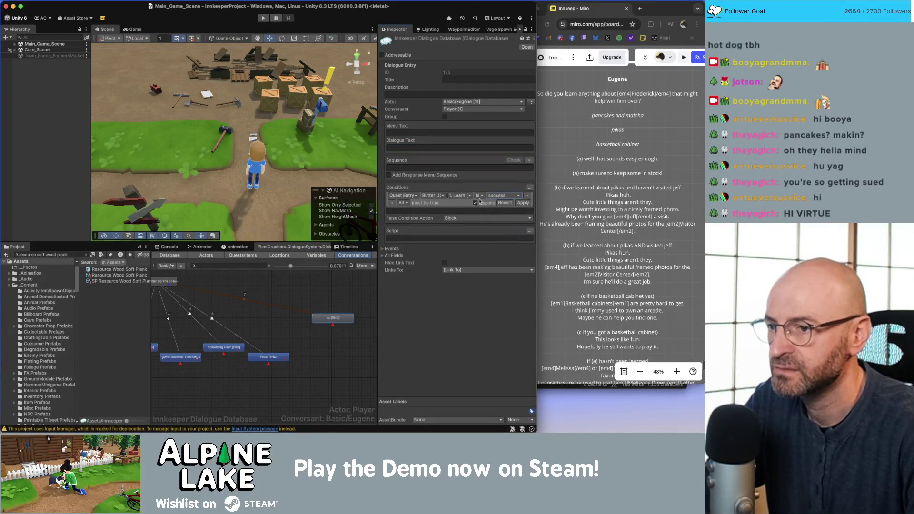
pyautogui.click(392, 203)
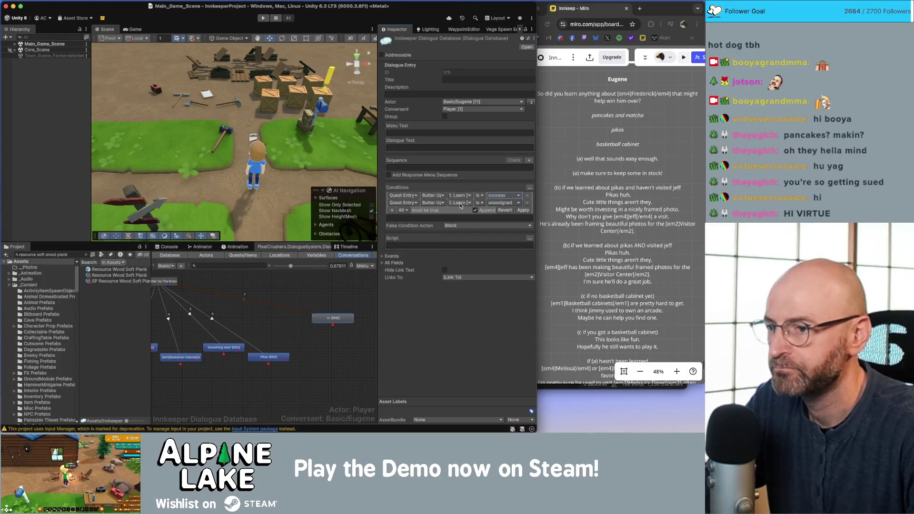
pyautogui.click(461, 203)
pyautogui.click(462, 216)
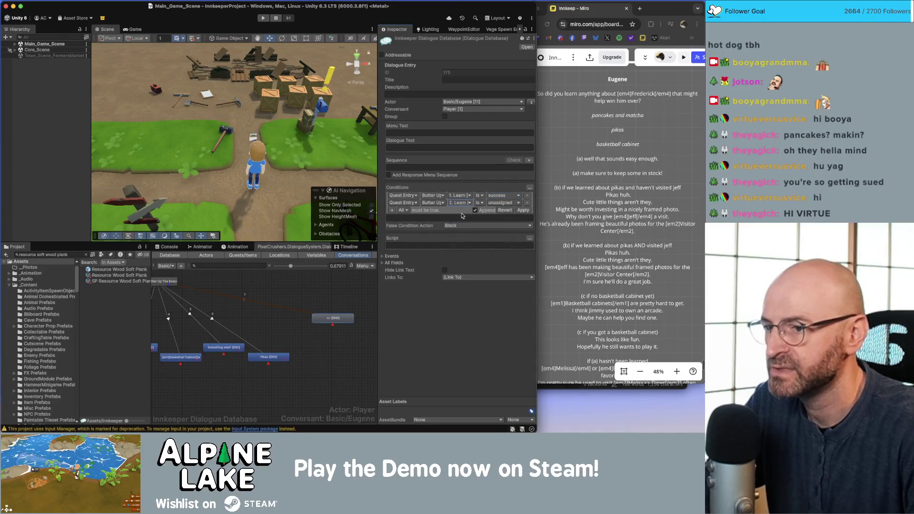
pyautogui.click(503, 203)
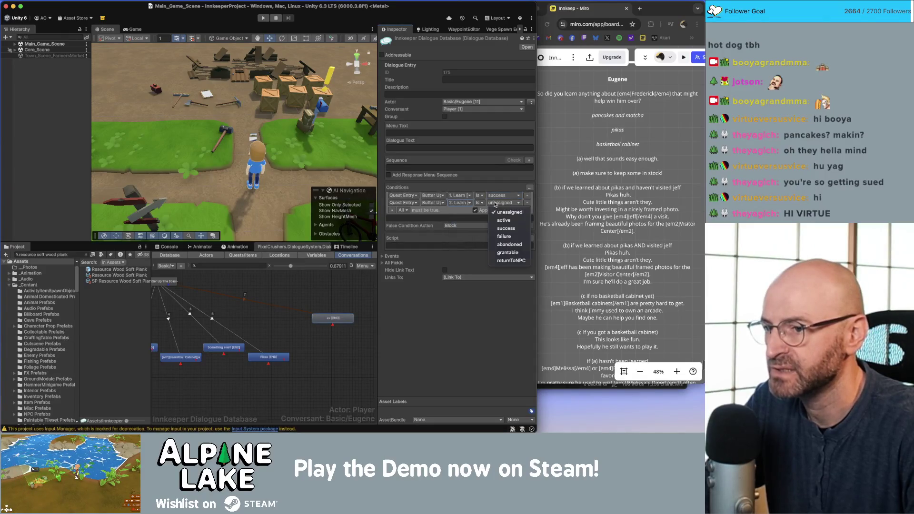
pyautogui.click(504, 228)
# Add a third condition requiring Butter Up The Boss entry 3 to be success
pyautogui.click(393, 211)
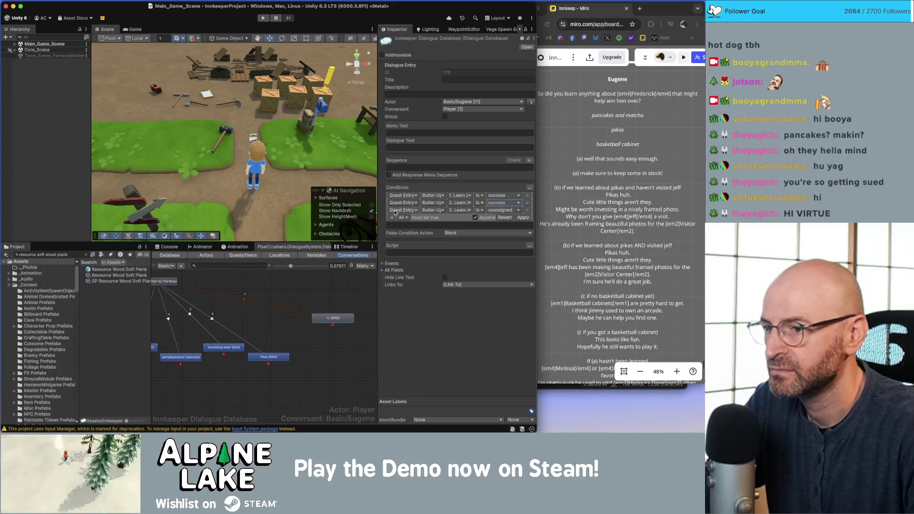
pyautogui.click(454, 210)
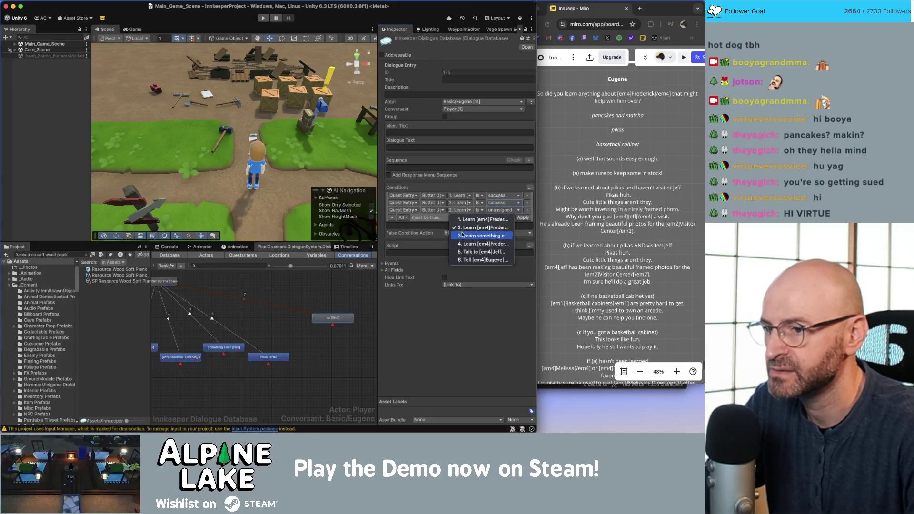
pyautogui.click(476, 226)
pyautogui.click(503, 210)
pyautogui.click(497, 235)
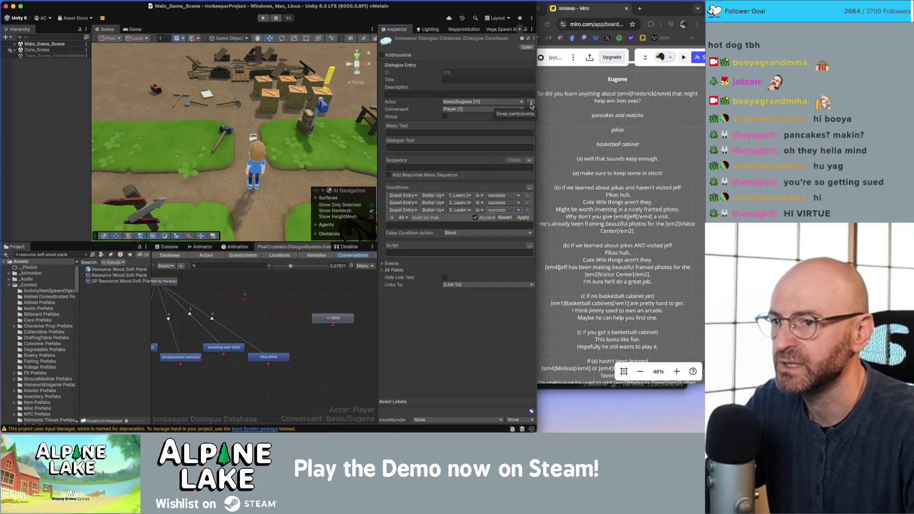
# Make the player say "I'm ready!", apply the three conditions, and reposition the entry
pyautogui.click(531, 103)
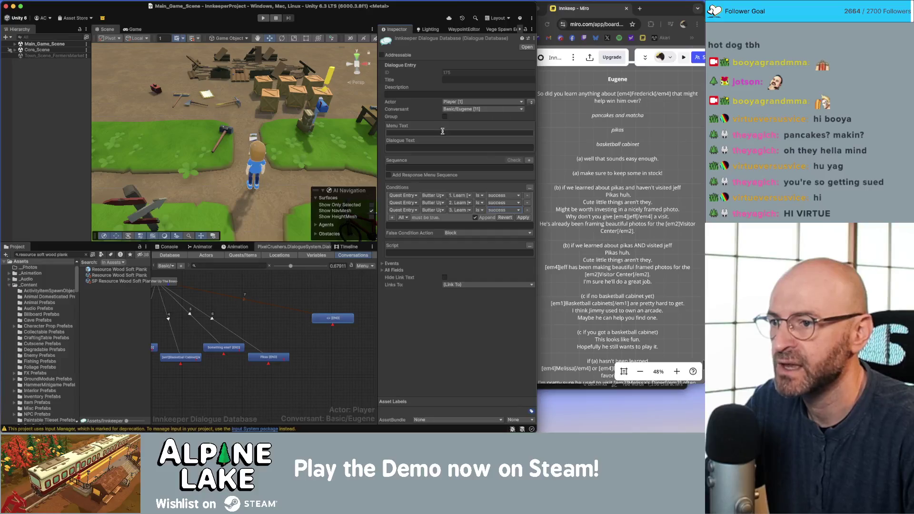
pyautogui.click(436, 146)
pyautogui.write("I'm res")
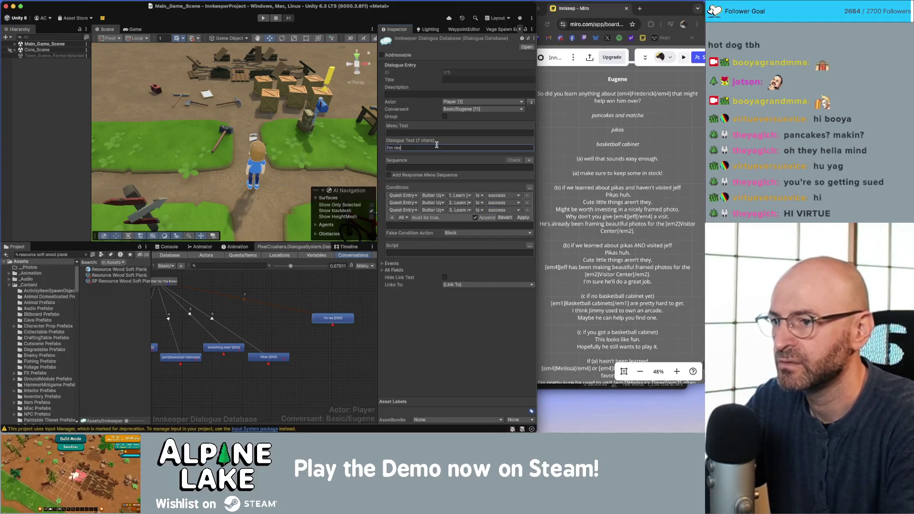
pyautogui.write('dy!')
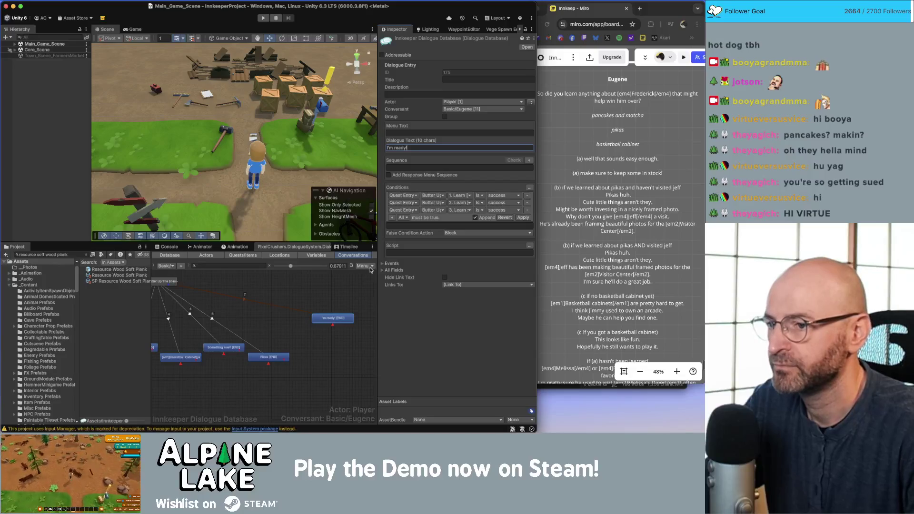
pyautogui.click(520, 218)
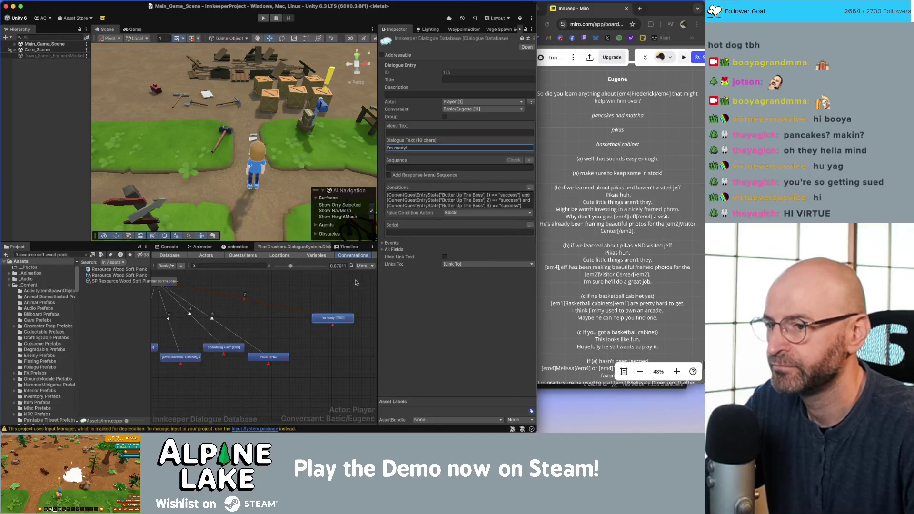
pyautogui.click(337, 288)
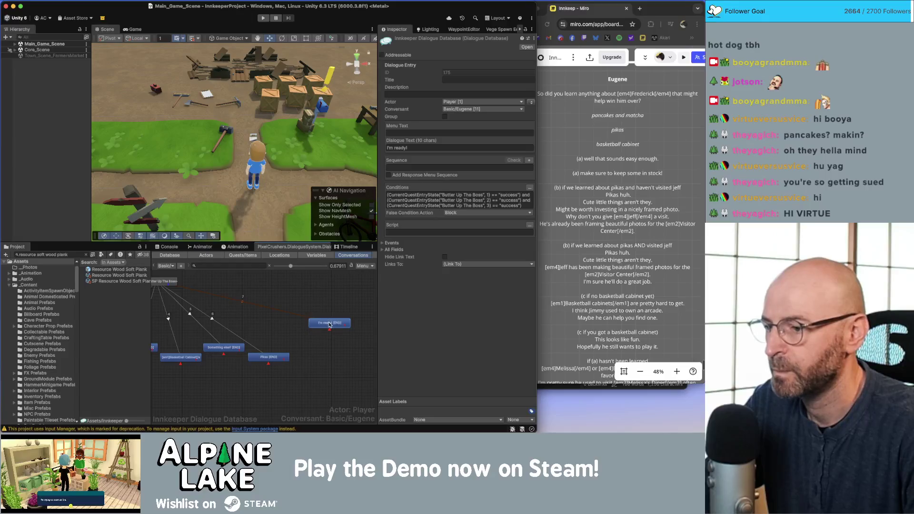
pyautogui.moveTo(330, 324)
pyautogui.mouseDown()
pyautogui.moveTo(334, 343)
pyautogui.moveTo(318, 317)
pyautogui.mouseUp()
pyautogui.click(334, 320)
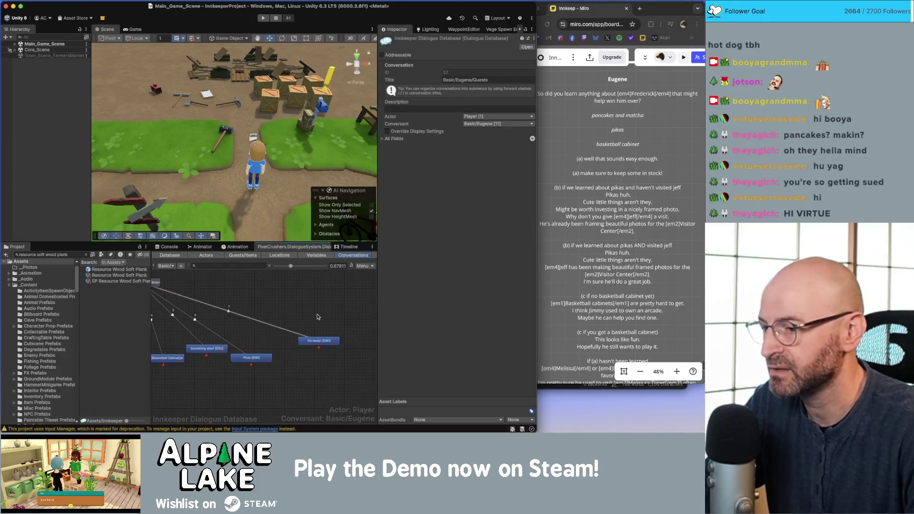
# Check the Eugene dialogue text on the Miro board against the Unity conversation graph
pyautogui.hscroll(-5, 300, 319)
pyautogui.moveTo(251, 377); pyautogui.dragTo(300, 366)
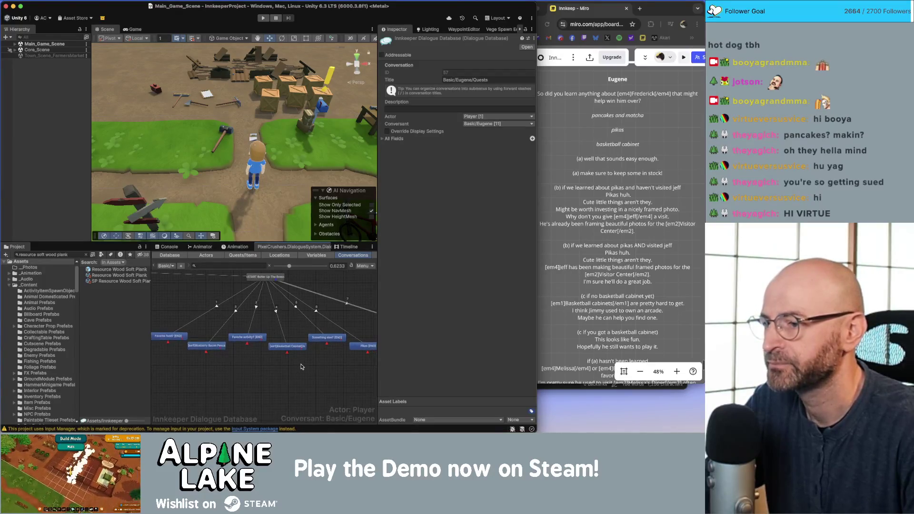
pyautogui.scroll(-1, 300, 367)
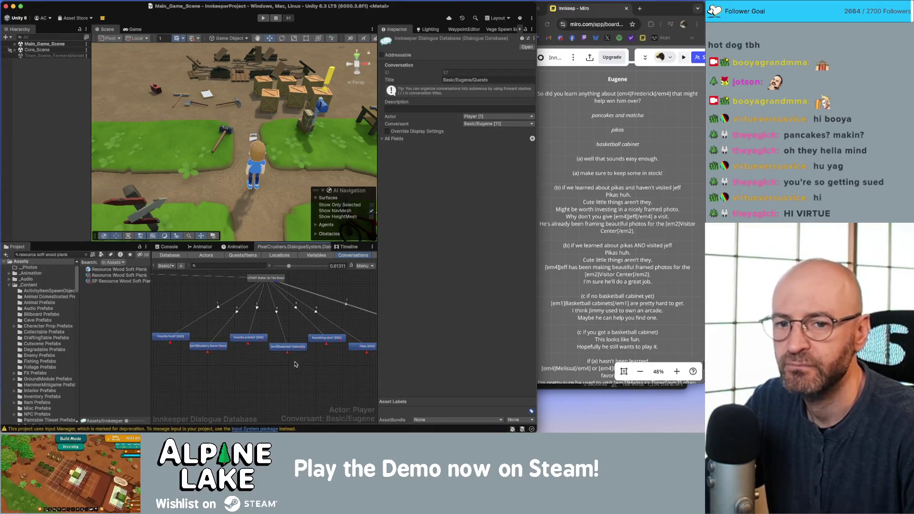
pyautogui.hscroll(-5, 285, 358)
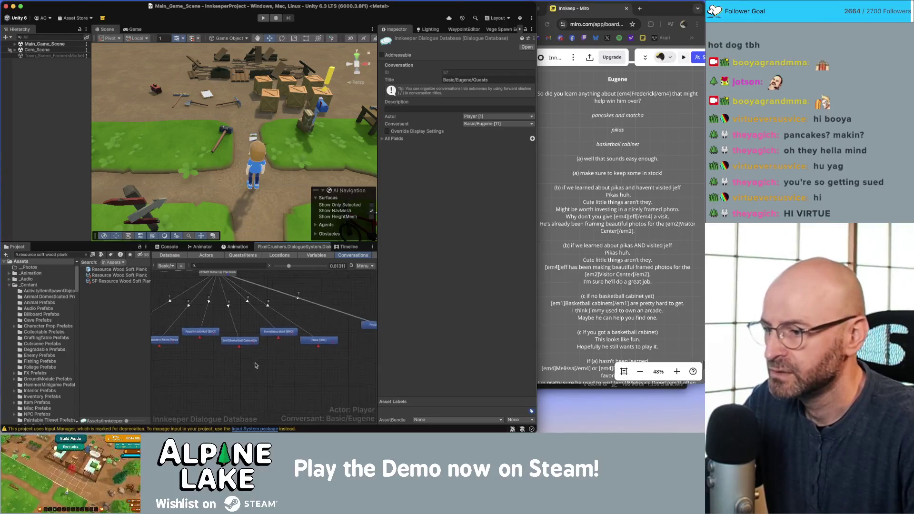
pyautogui.scroll(2, 248, 320)
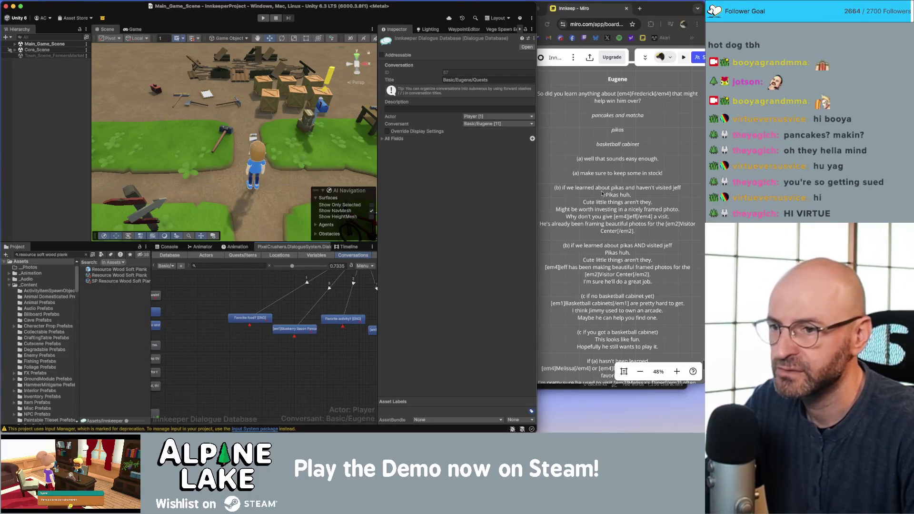
pyautogui.click(609, 176)
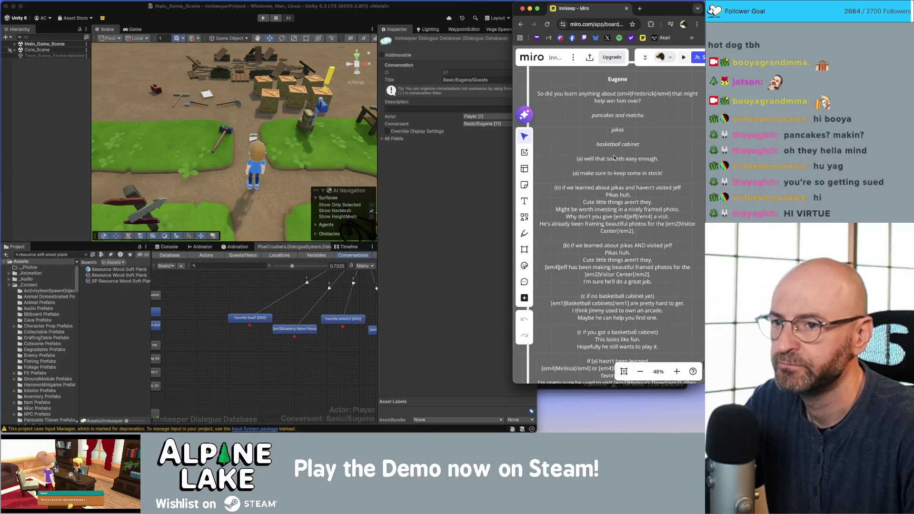
pyautogui.doubleClick(611, 164)
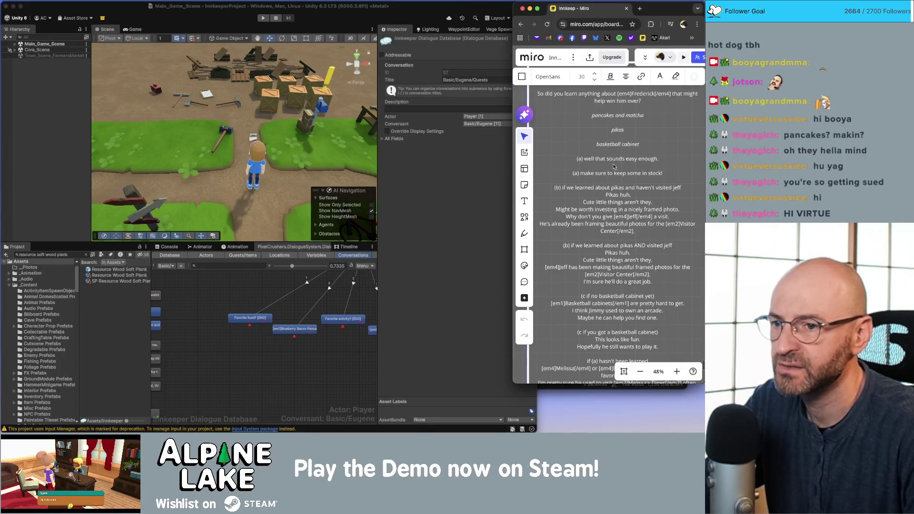
pyautogui.click(345, 333)
pyautogui.scroll(1, 300, 338)
# Create an empty Eugene entry under Blueberry Bacon Pancakes, with an empty Player entry beneath it
pyautogui.click(298, 327)
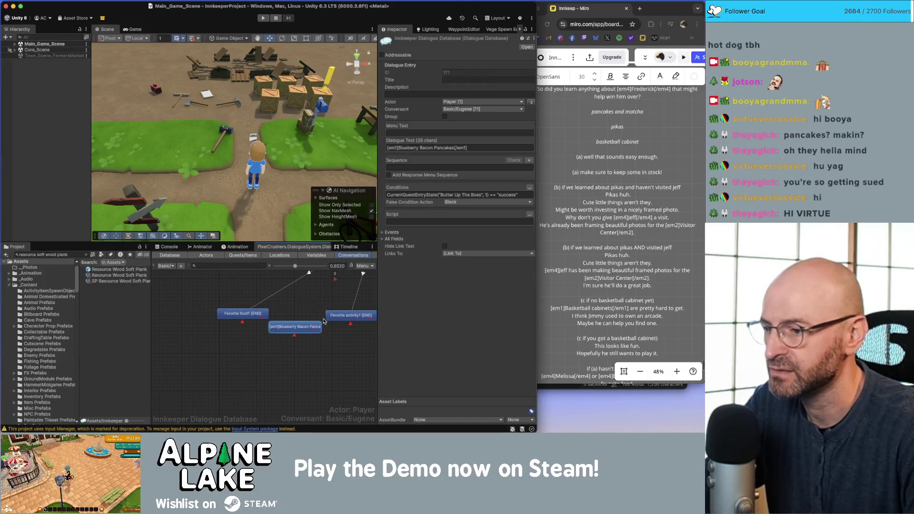
pyautogui.rightClick(312, 327)
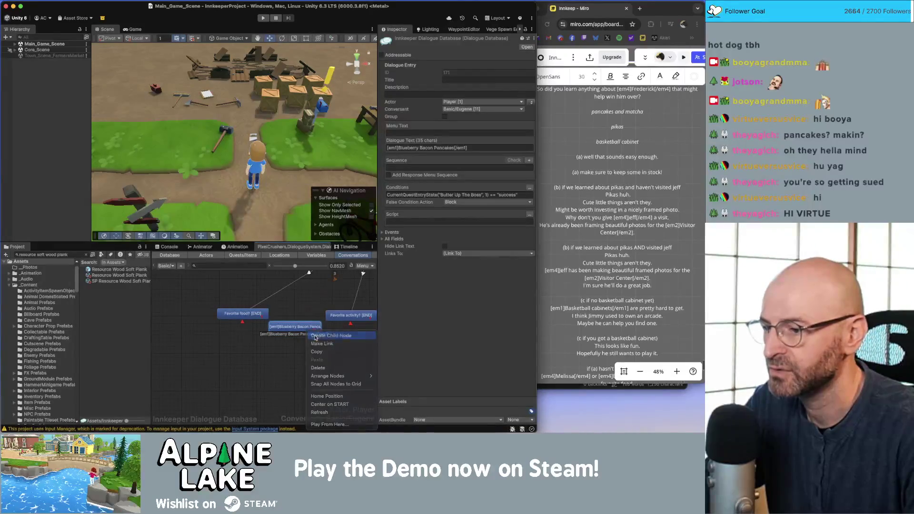
pyautogui.click(327, 336)
pyautogui.click(14, 49)
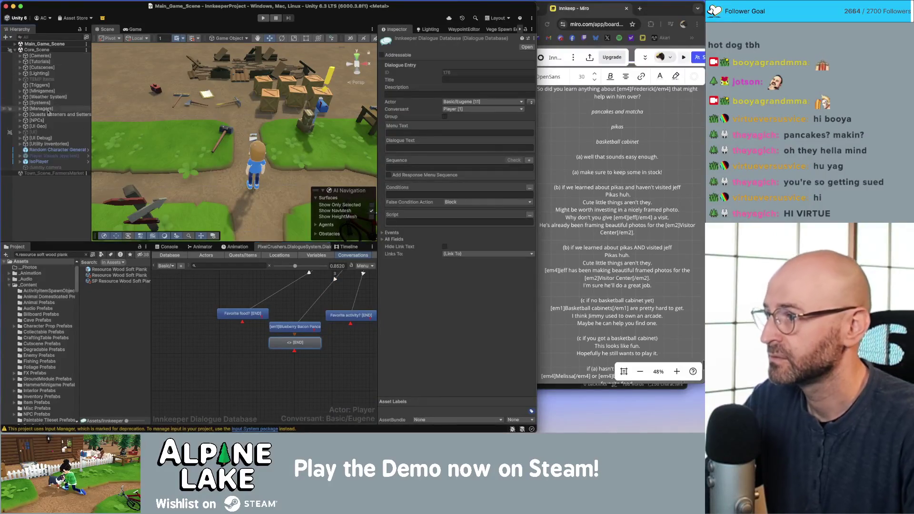
pyautogui.rightClick(280, 346)
pyautogui.click(305, 337)
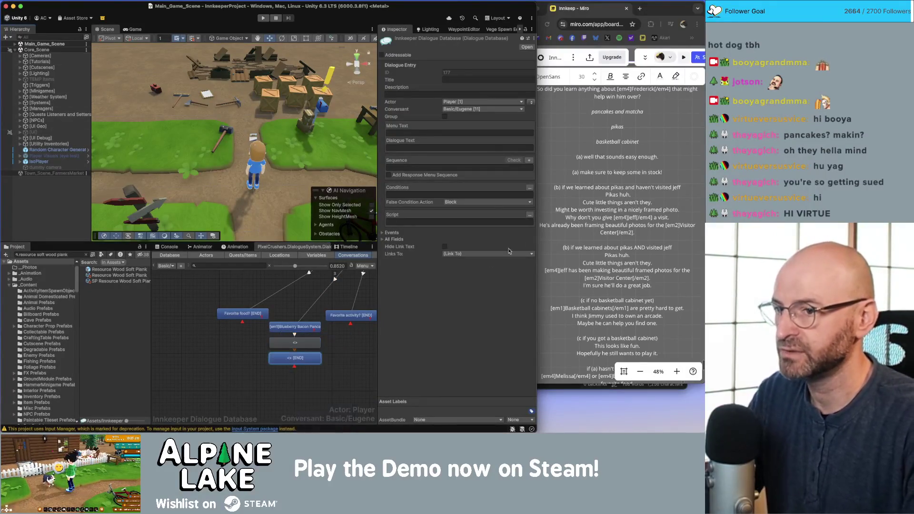
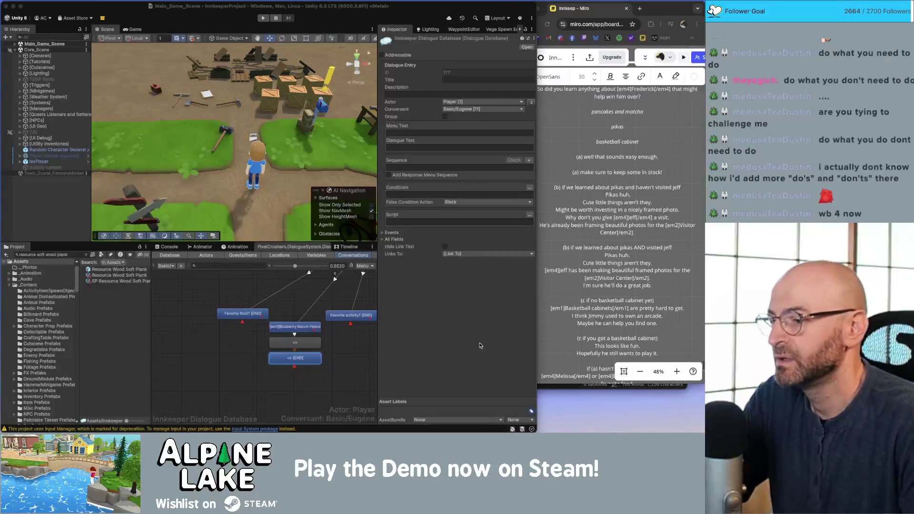
# Paste the Miro script line into the empty Eugene node under the pancakes reply
pyautogui.click(234, 357)
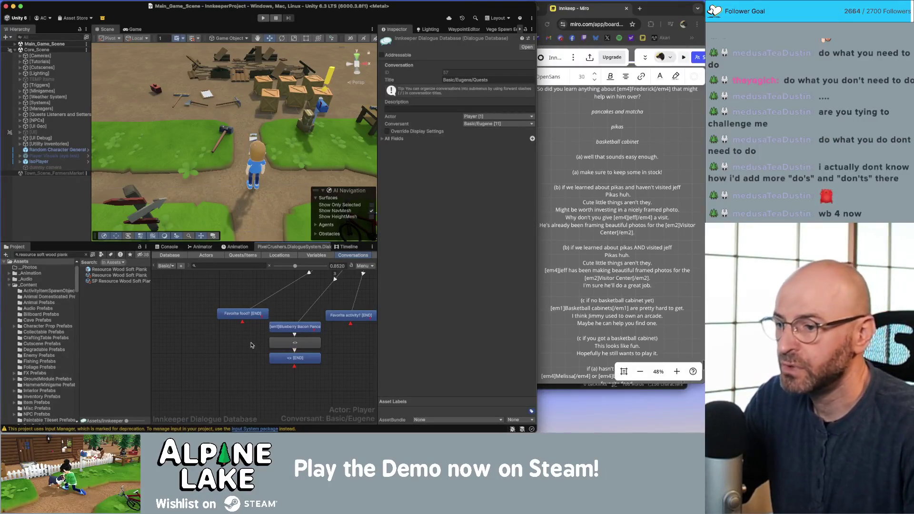
pyautogui.click(312, 360)
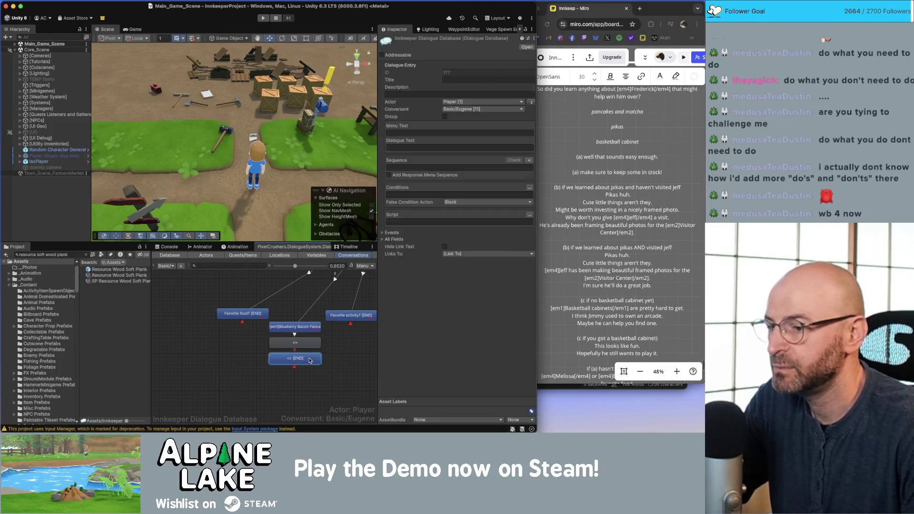
pyautogui.moveTo(401, 250)
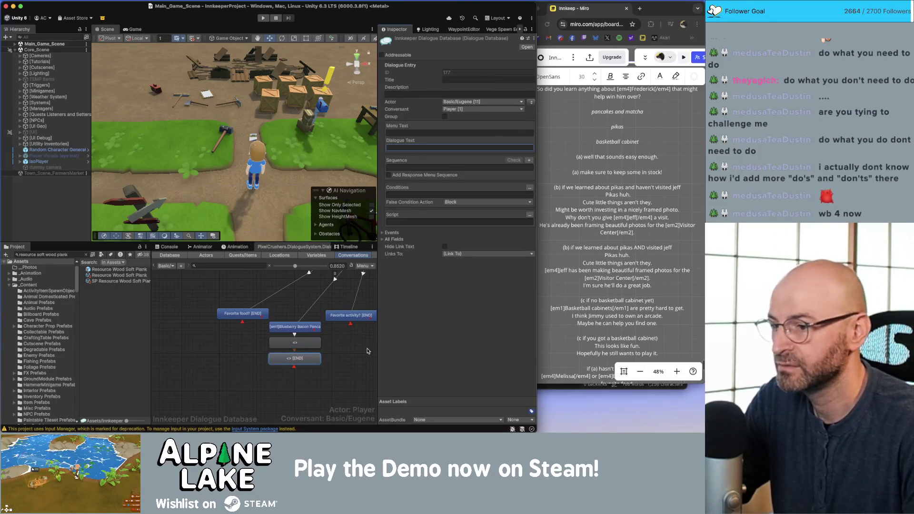
pyautogui.click(341, 367)
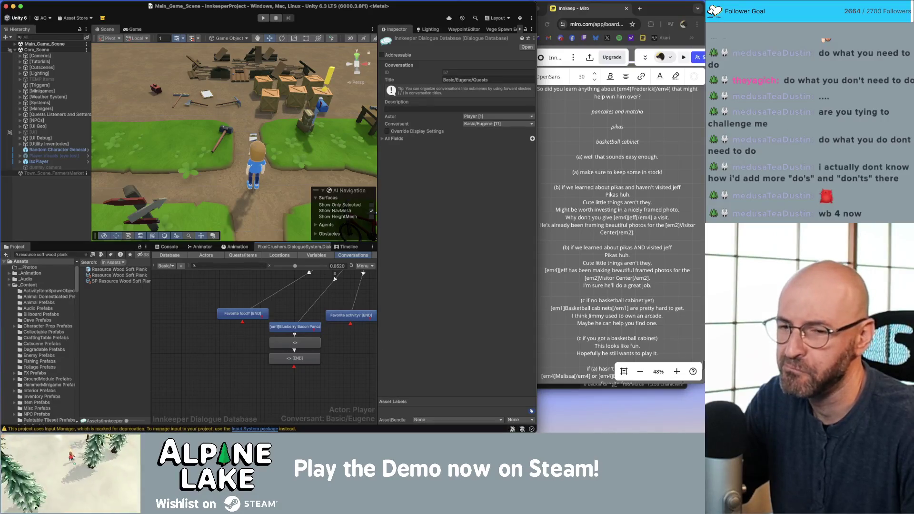
pyautogui.click(315, 345)
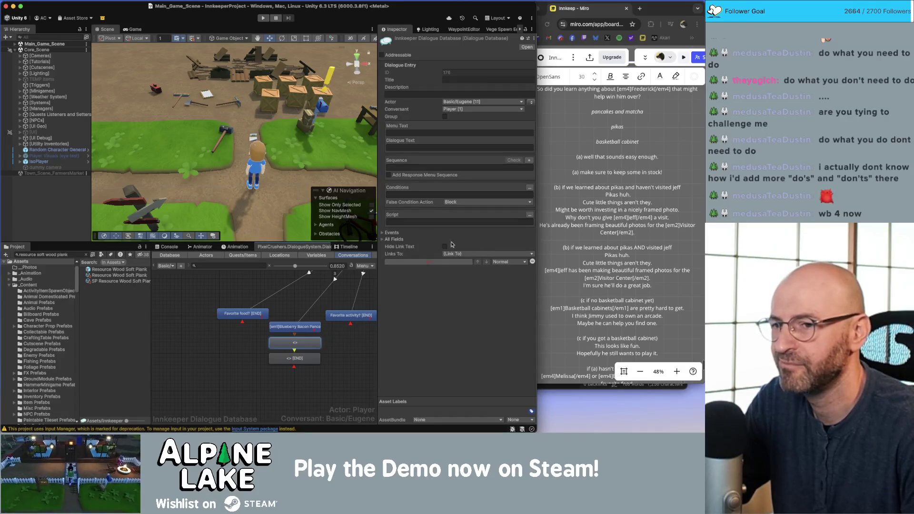
pyautogui.click(614, 175)
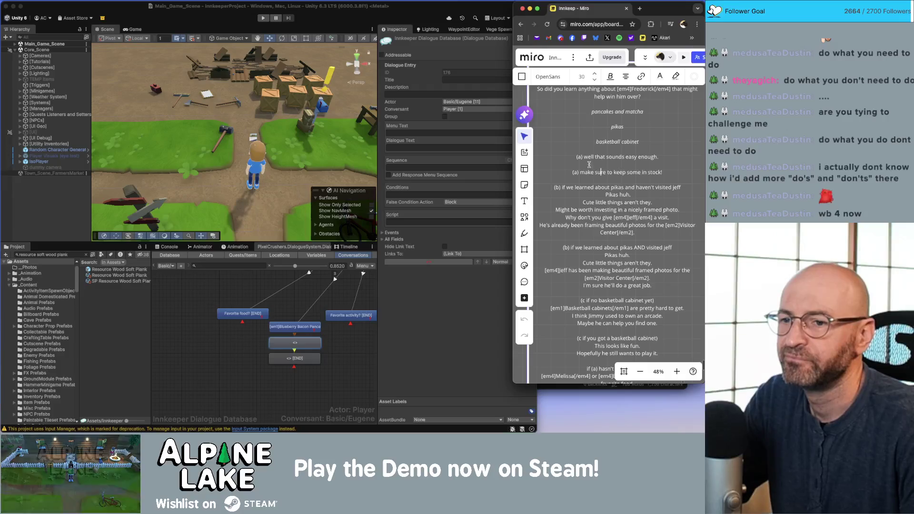
pyautogui.click(405, 149)
pyautogui.write('well that sounds easy enough.')
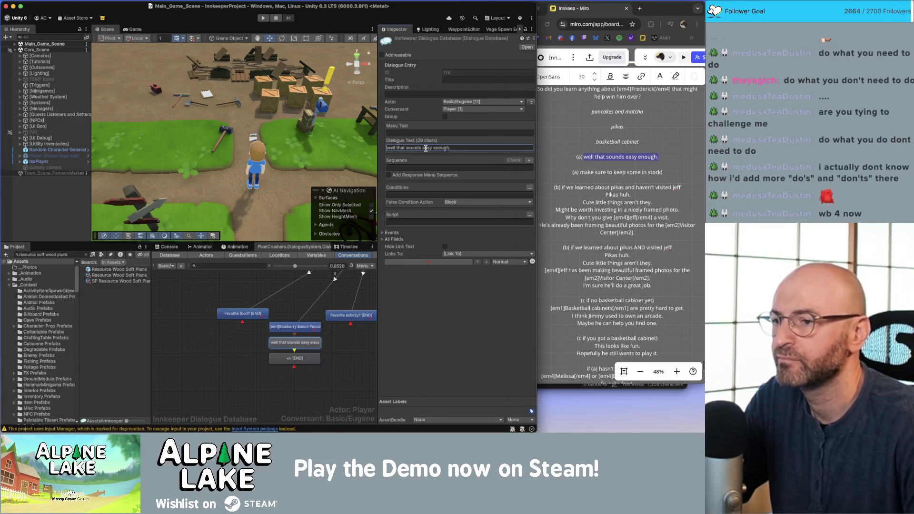
pyautogui.click(585, 173)
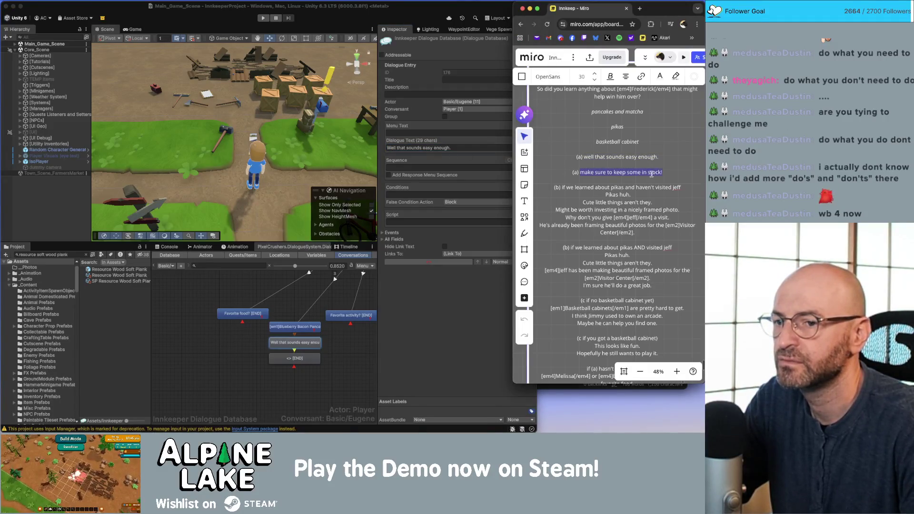
# Give the END node the dialogue text 'Make sure to keep some in stock!'
pyautogui.click(334, 340)
pyautogui.click(317, 359)
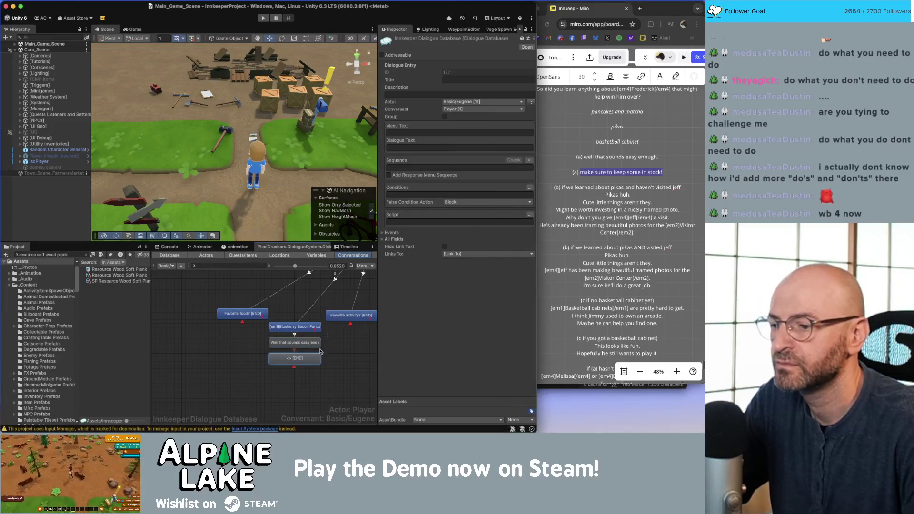
pyautogui.write('Make sure to keep some in stock!')
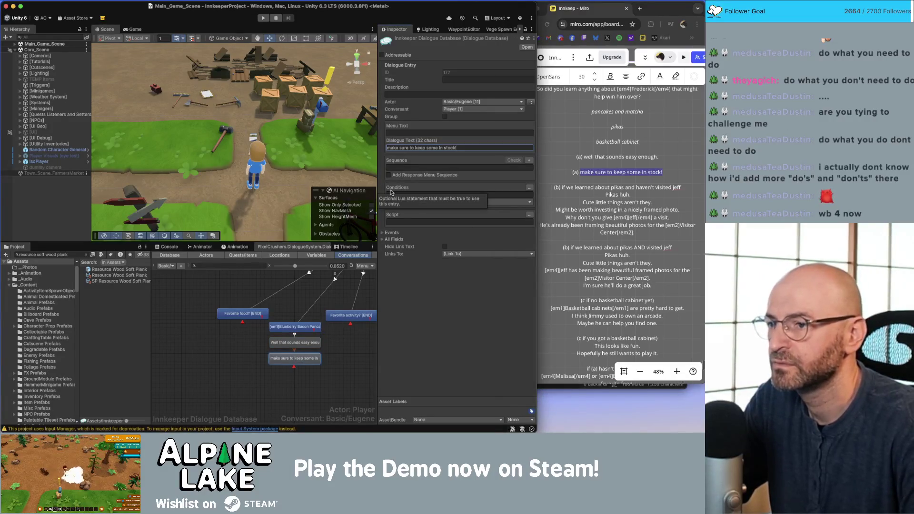
# Replace the 'Well that sounds easy enough.' node text with 'Oh, those sound good.'
pyautogui.click(295, 342)
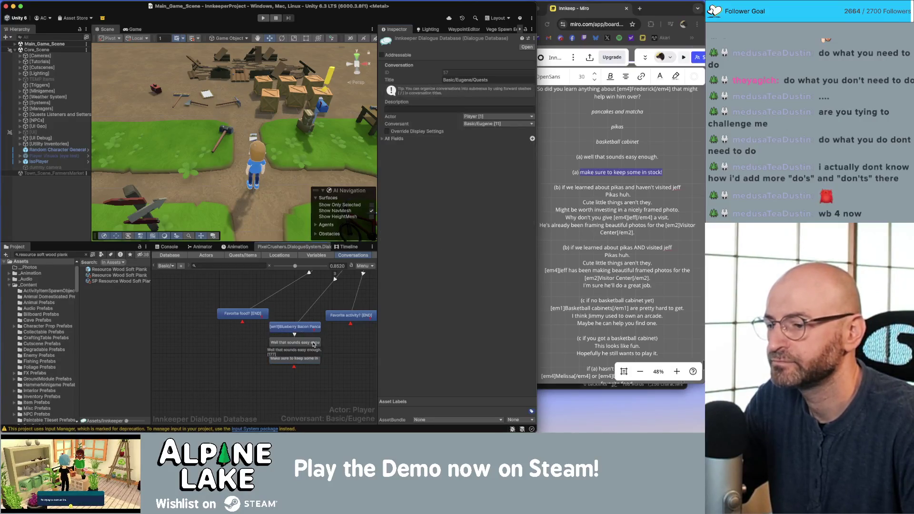
pyautogui.click(465, 147)
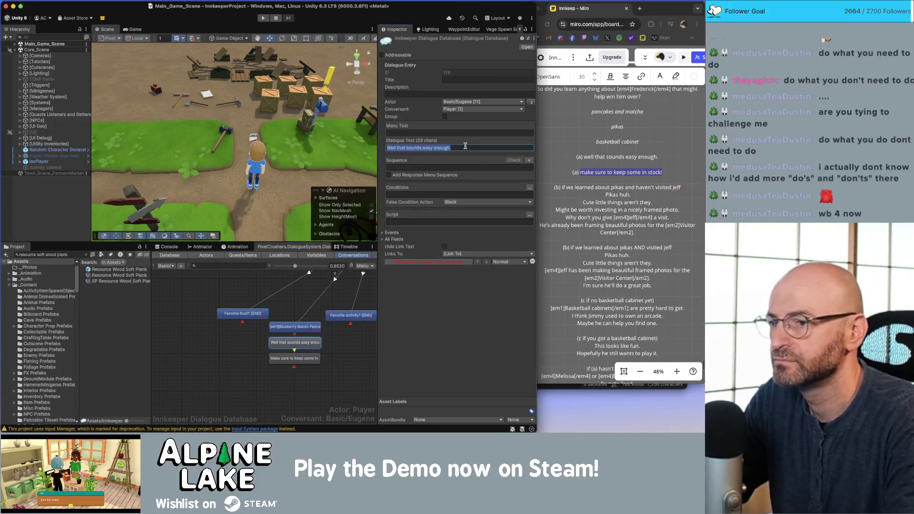
pyautogui.write('Oh, those sound good.')
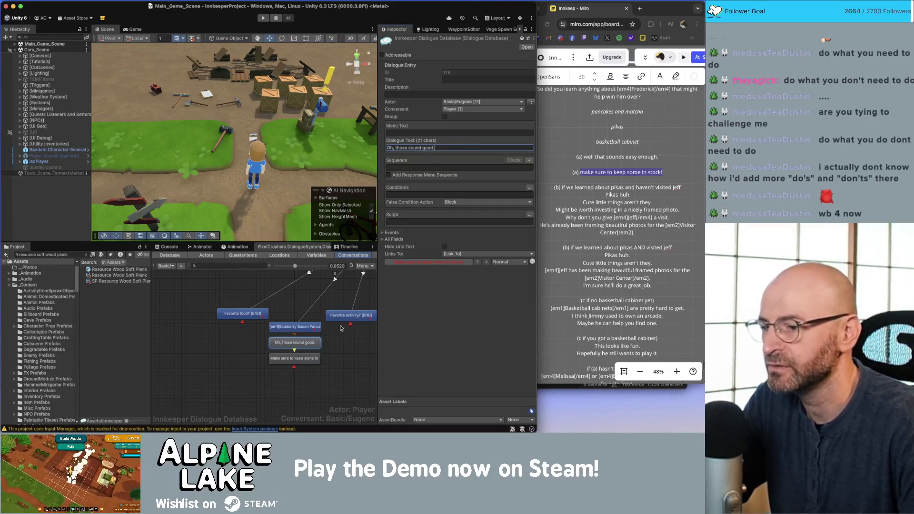
pyautogui.click(320, 360)
pyautogui.click(327, 352)
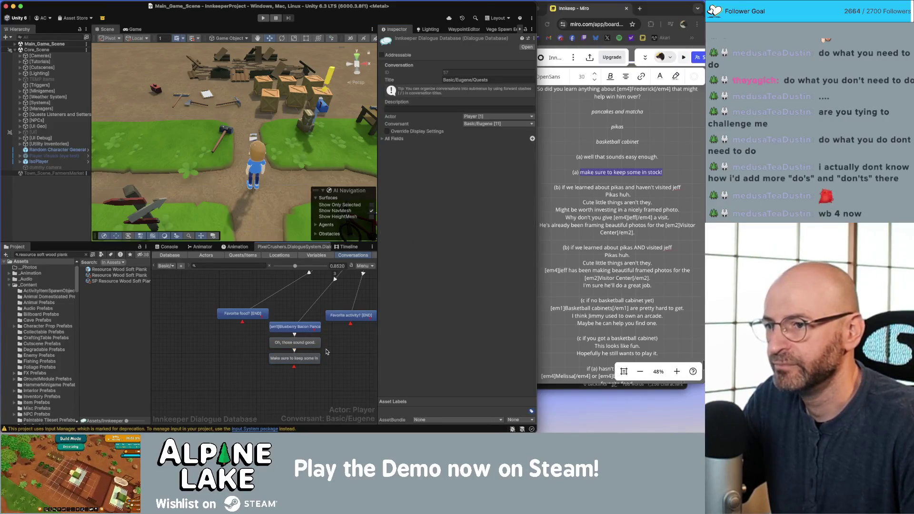
pyautogui.click(310, 329)
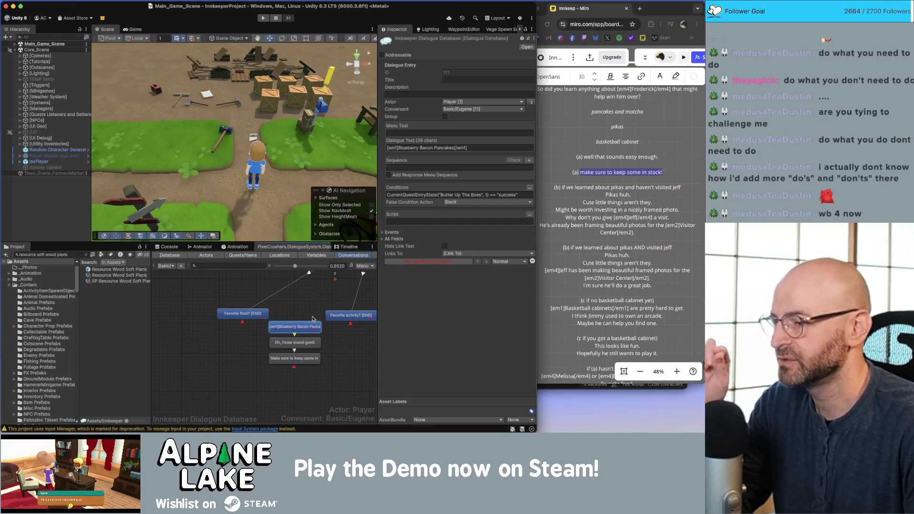
# Change 'some' to 'plenty' so the node reads 'Make sure to keep plenty in stock!'
pyautogui.click(344, 340)
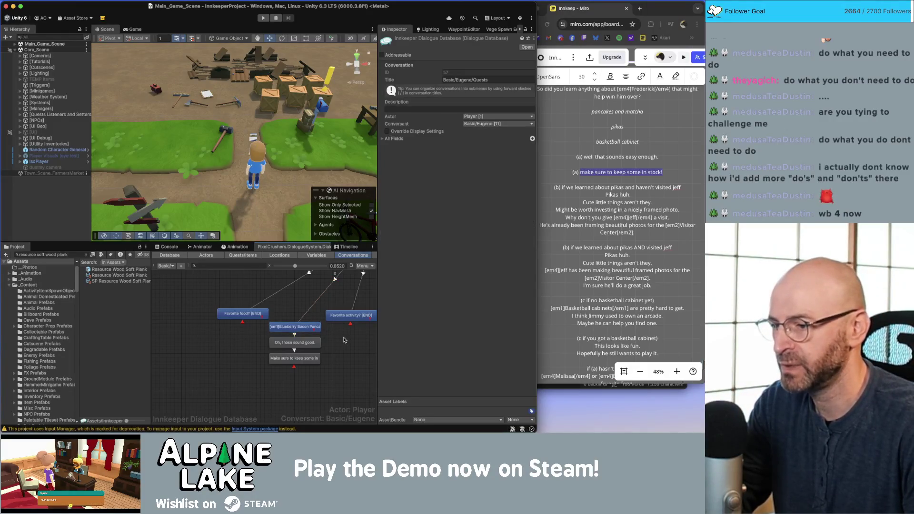
pyautogui.click(310, 328)
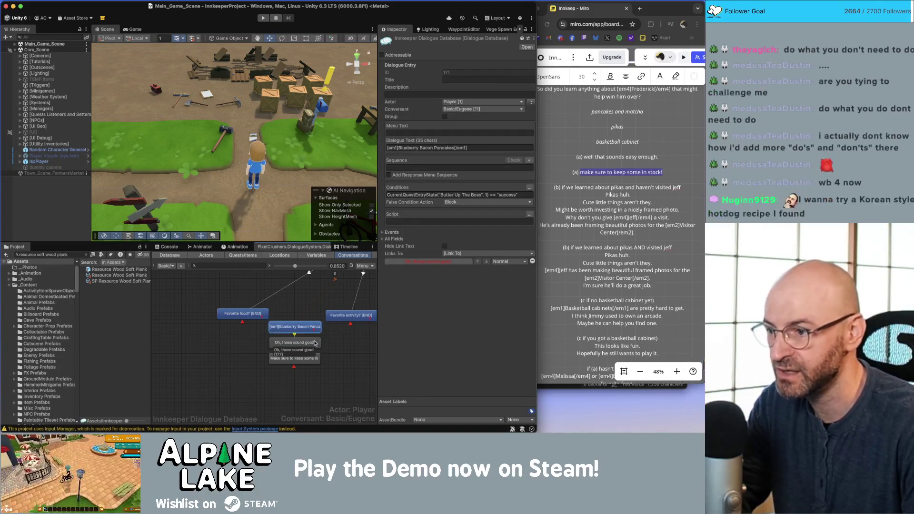
pyautogui.click(310, 343)
pyautogui.click(316, 360)
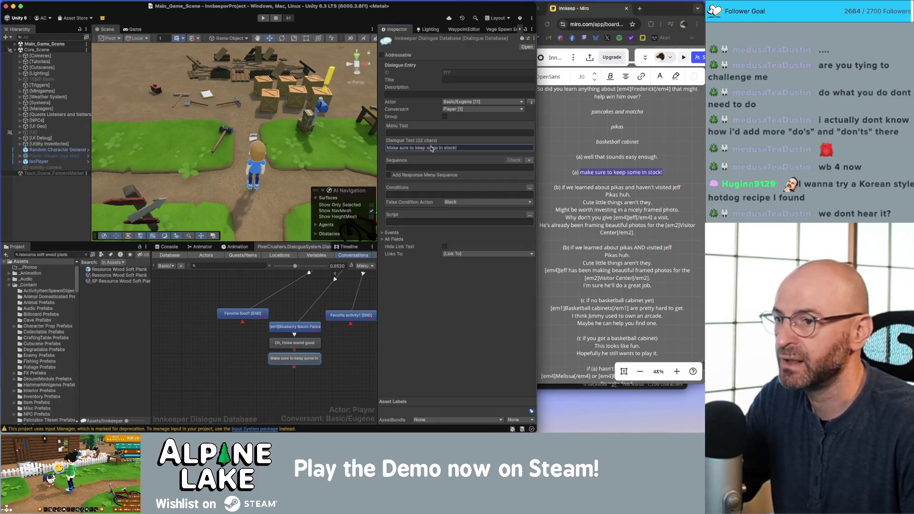
pyautogui.hotkey('alt', 'shift', 'Right')
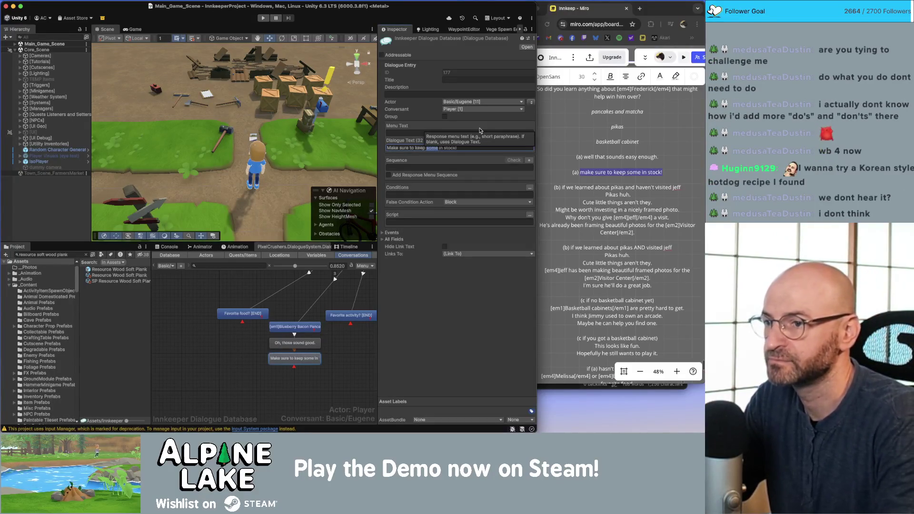
pyautogui.write('plenty')
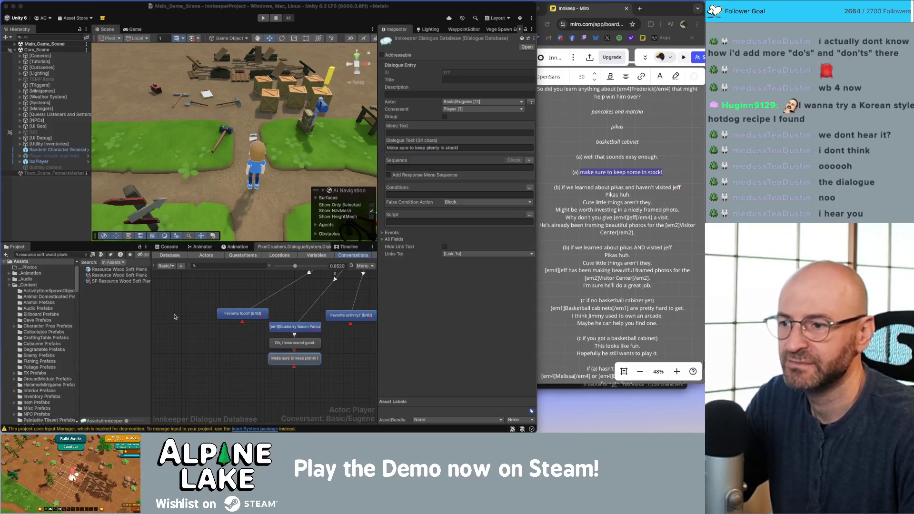
pyautogui.click(209, 326)
# Pan the conversation graph up to the START node and select the Favorite food? node
pyautogui.scroll(5, 206, 338)
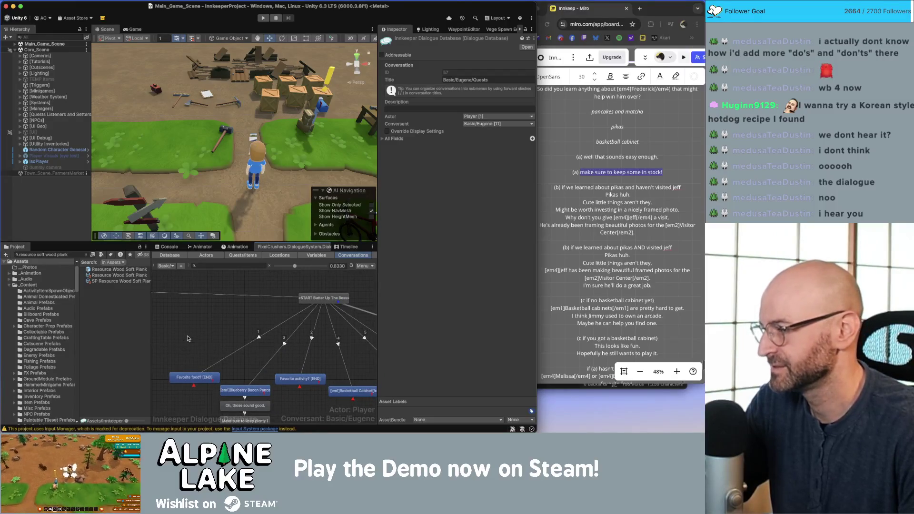
pyautogui.moveTo(186, 336); pyautogui.dragTo(179, 321)
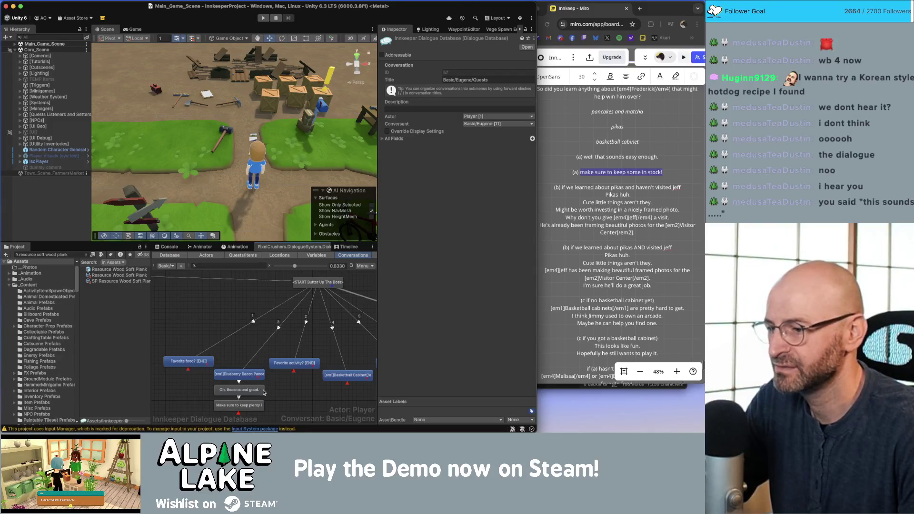
pyautogui.scroll(-2, 257, 386)
pyautogui.click(240, 370)
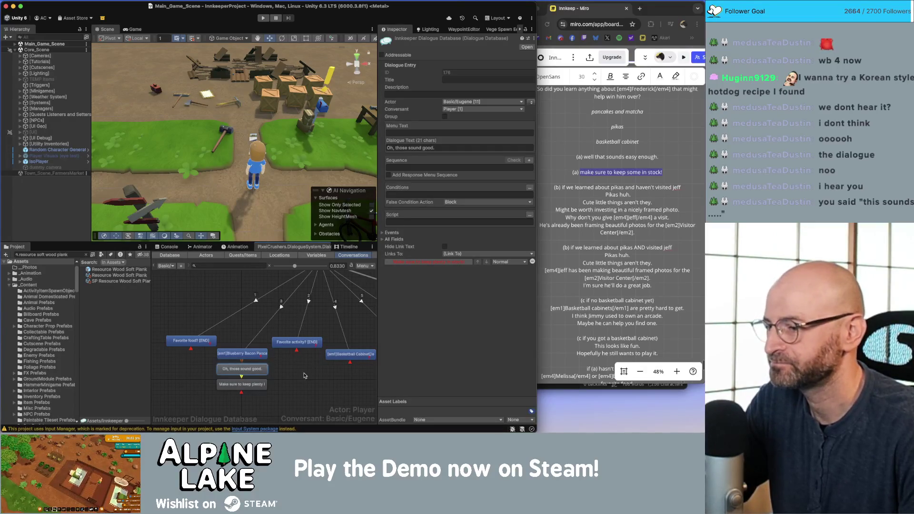
pyautogui.click(311, 389)
pyautogui.click(195, 342)
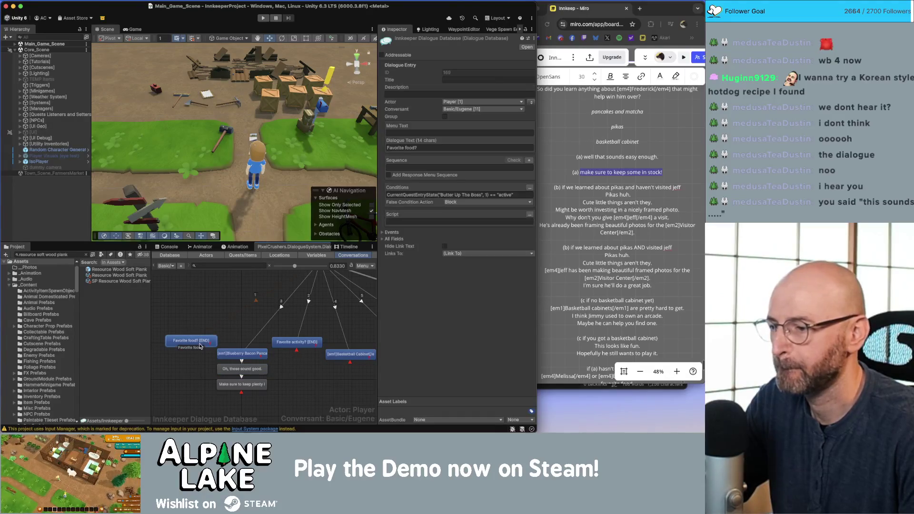
# Bring the Miro script forward and scroll through Eugene's lines for that topic
pyautogui.click(624, 204)
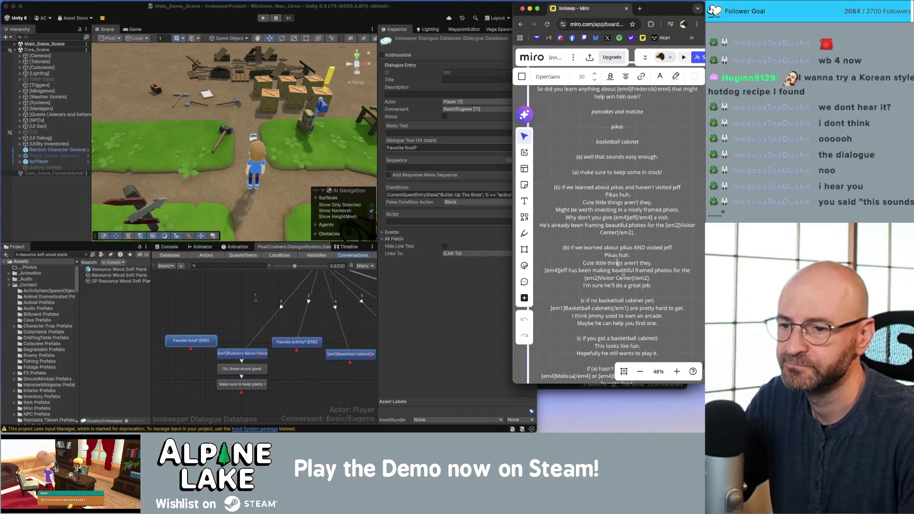
pyautogui.click(635, 289)
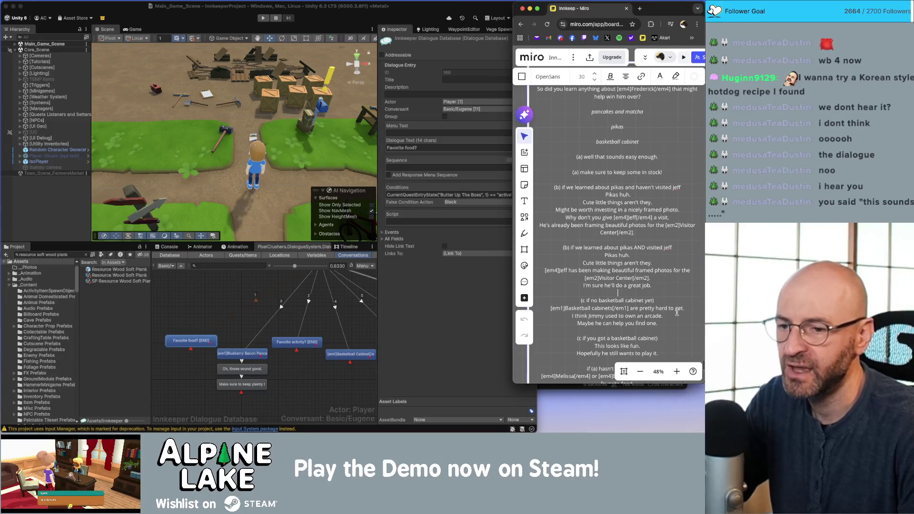
pyautogui.scroll(-5, 624, 302)
pyautogui.scroll(3, 632, 292)
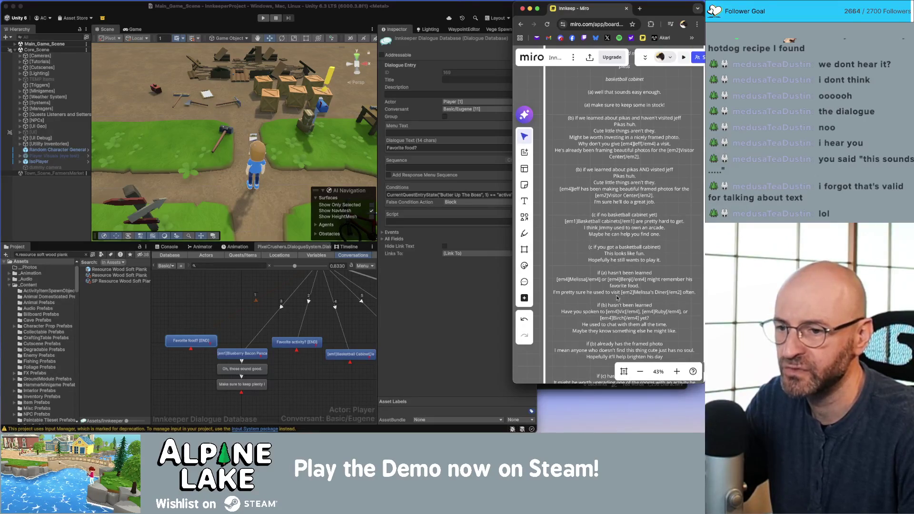
pyautogui.click(616, 296)
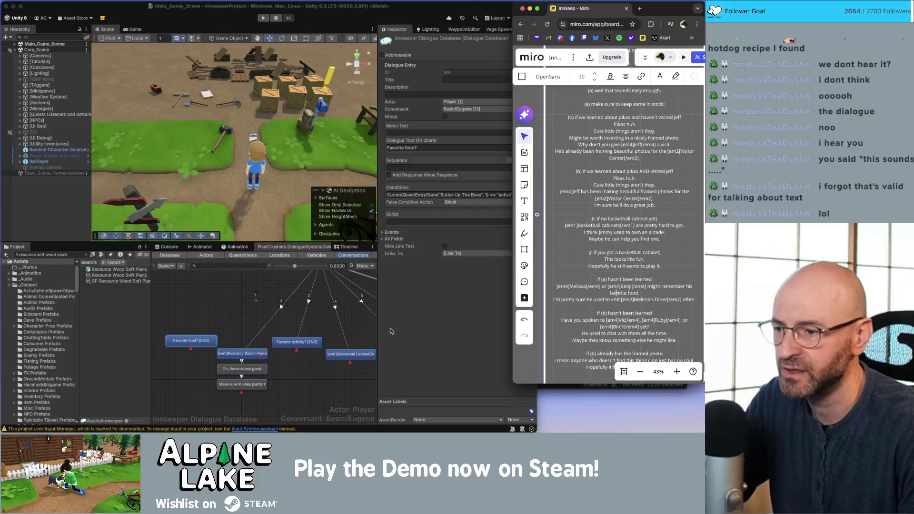
# Add two child nodes under Favorite food? with Eugene as the speaker
pyautogui.click(194, 357)
pyautogui.click(193, 341)
pyautogui.rightClick(193, 341)
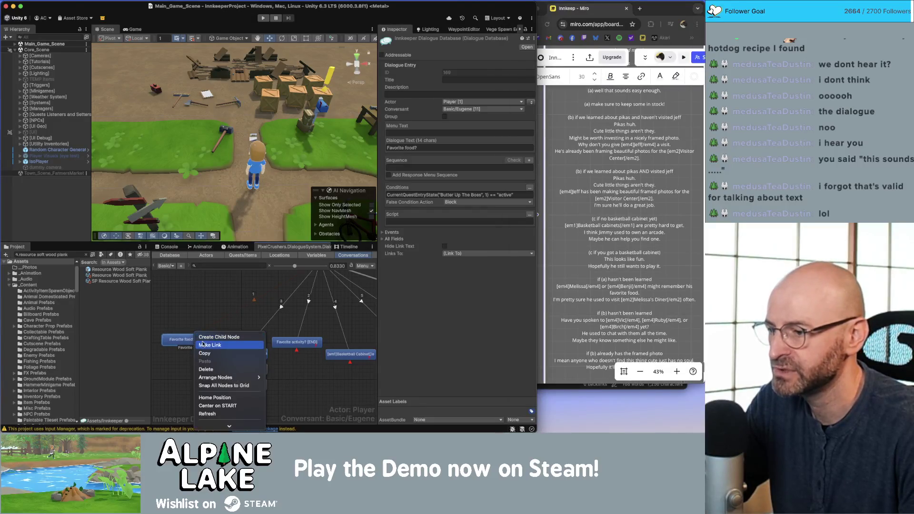
pyautogui.click(206, 337)
pyautogui.rightClick(193, 355)
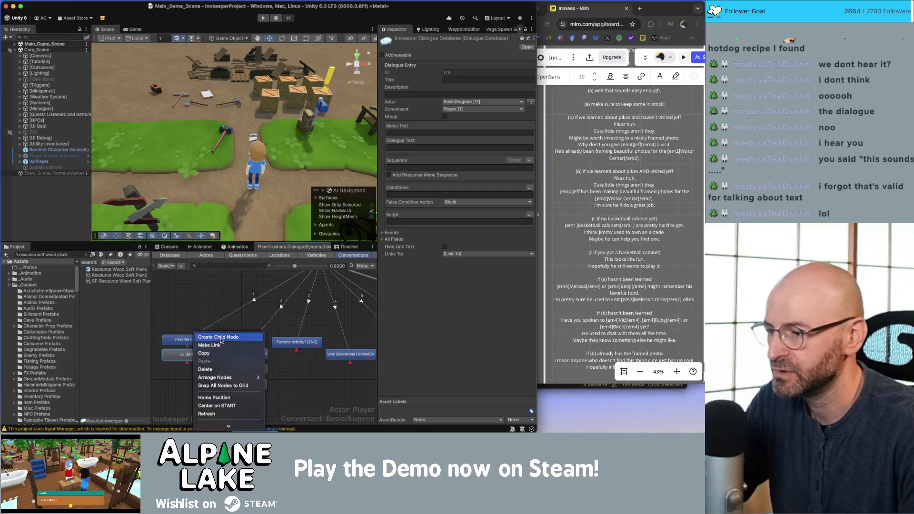
pyautogui.click(216, 337)
pyautogui.click(529, 101)
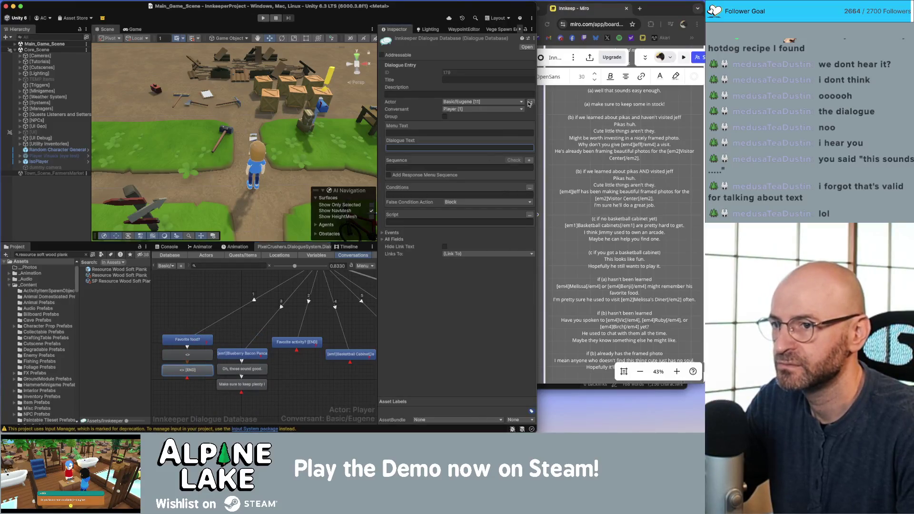
# Paste the Miro line about who might remember his favorite food into the first node
pyautogui.click(653, 310)
pyautogui.moveTo(642, 294); pyautogui.dragTo(556, 288)
pyautogui.press('super+c')
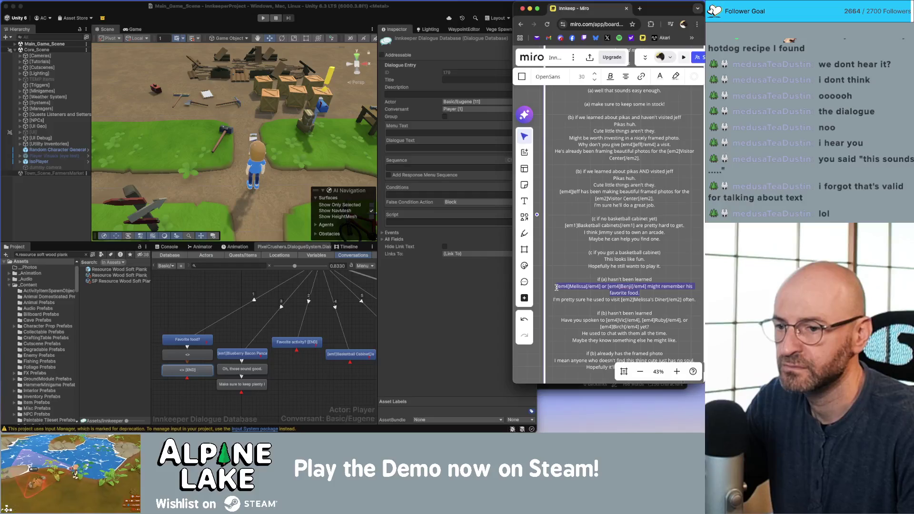
pyautogui.click(225, 352)
pyautogui.click(187, 355)
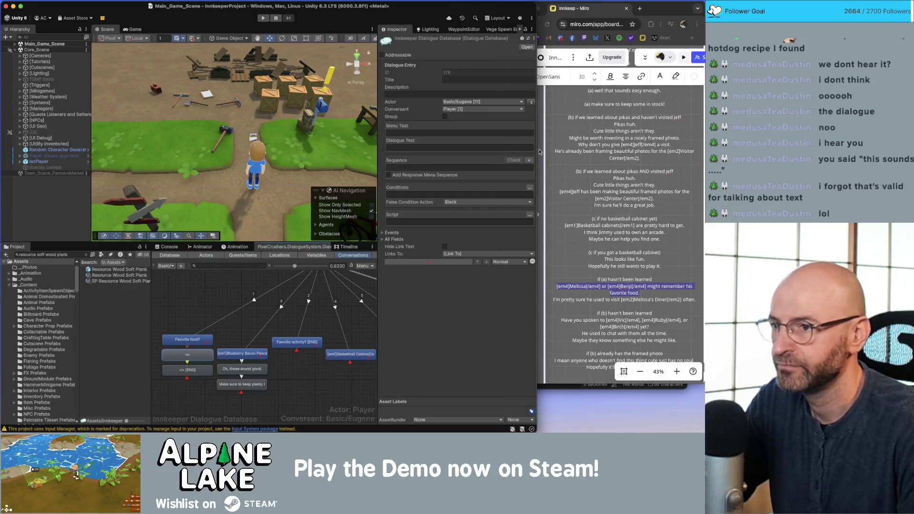
pyautogui.click(494, 148)
pyautogui.press('super+v')
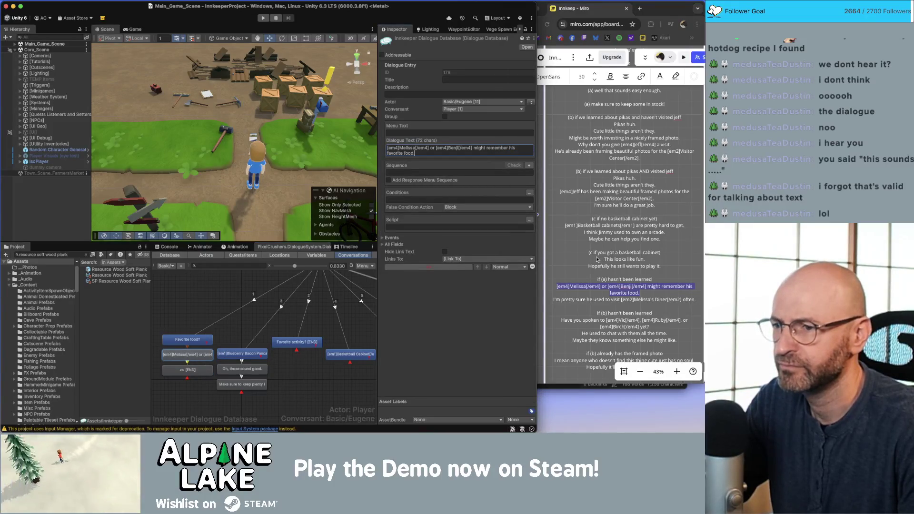
# Paste the Melissa's Diner line into the end node, changing 'pretty sure' to 'certain'
pyautogui.click(621, 302)
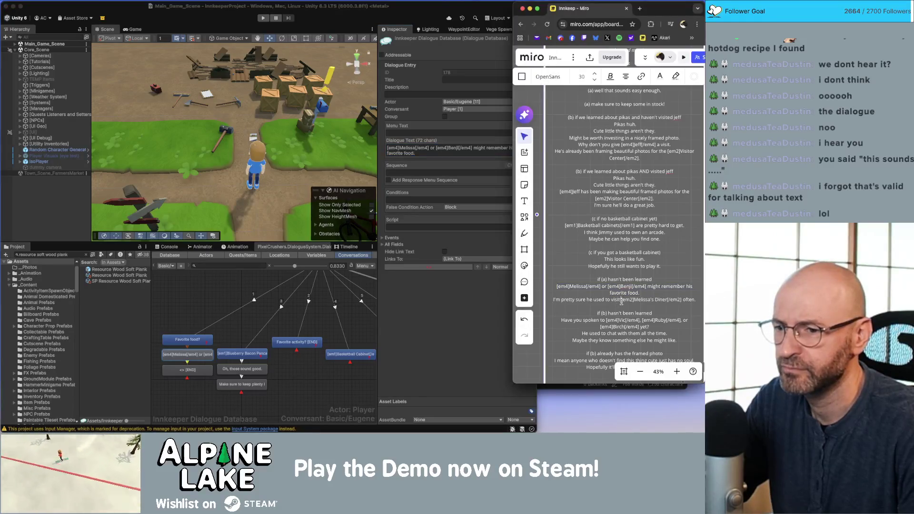
pyautogui.moveTo(694, 300); pyautogui.dragTo(567, 299)
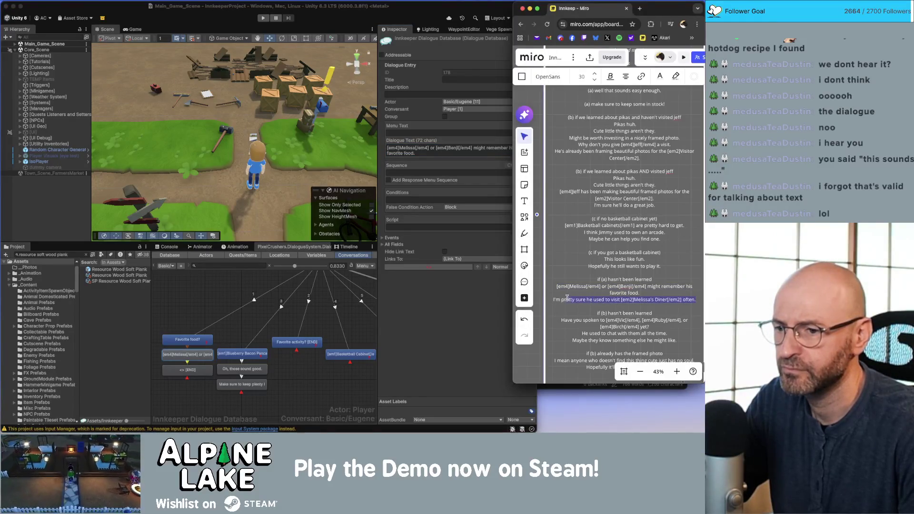
pyautogui.click(207, 396)
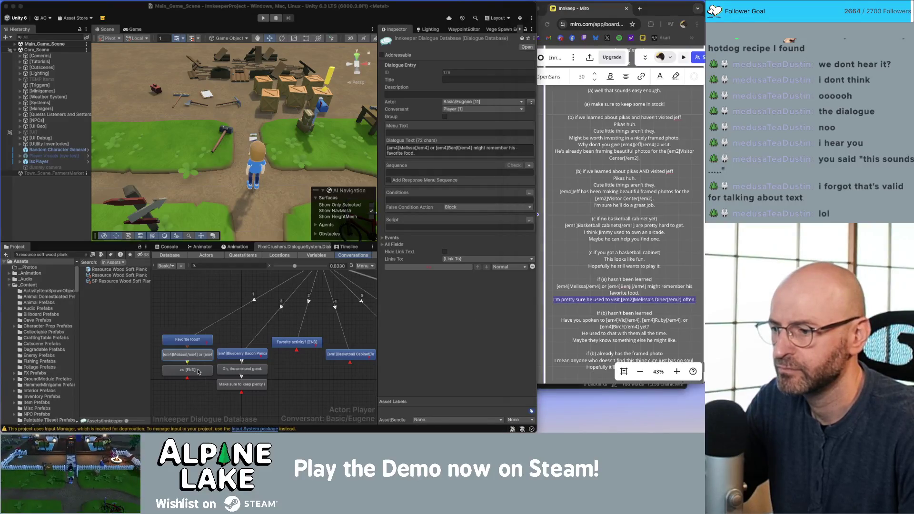
pyautogui.click(199, 371)
pyautogui.click(459, 148)
pyautogui.write("I'm pretty sure he used to visit [em2]Melissa's Diner[/em2] often.")
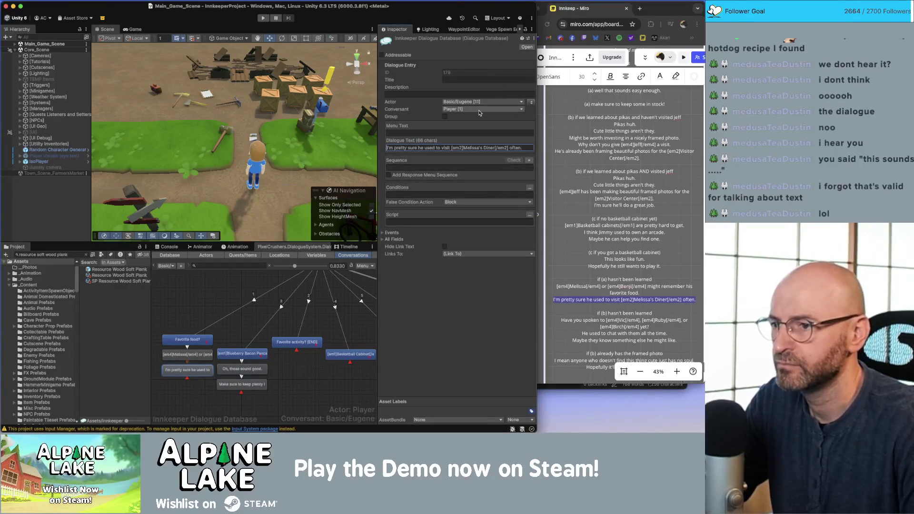
pyautogui.write('certain')
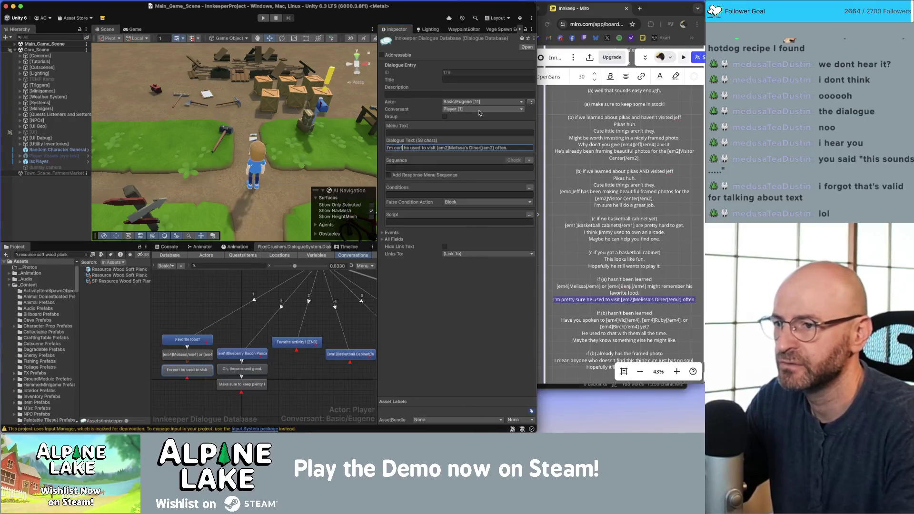
pyautogui.click(314, 390)
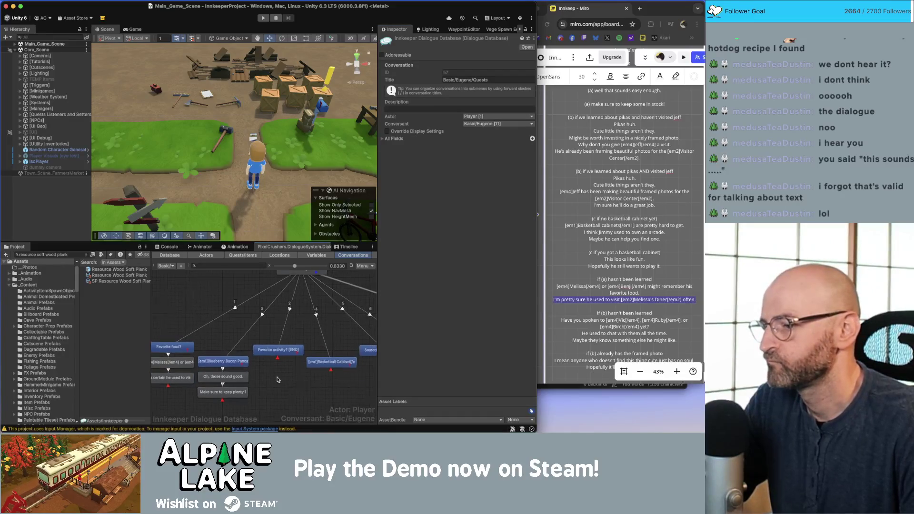
# Find and copy the room-upgrading sentence in the Miro script
pyautogui.hscroll(2, 279, 376)
pyautogui.click(276, 351)
pyautogui.click(624, 320)
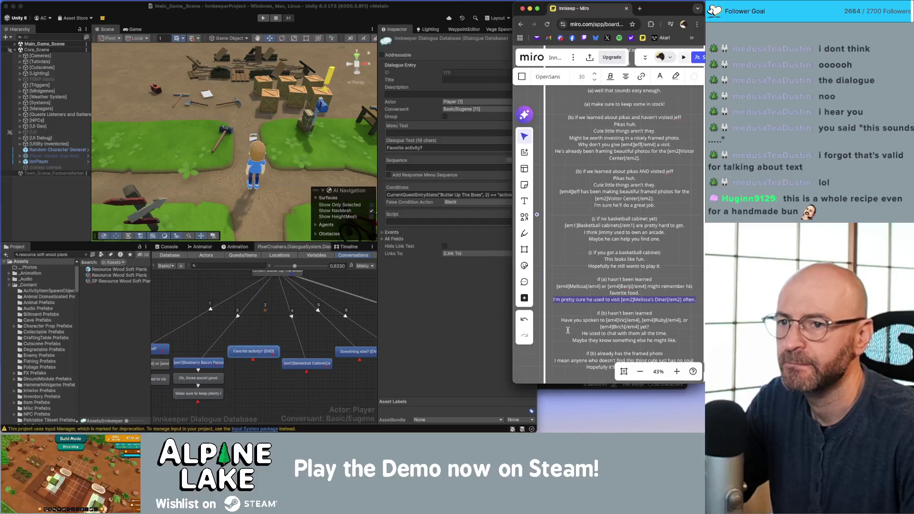
pyautogui.click(603, 260)
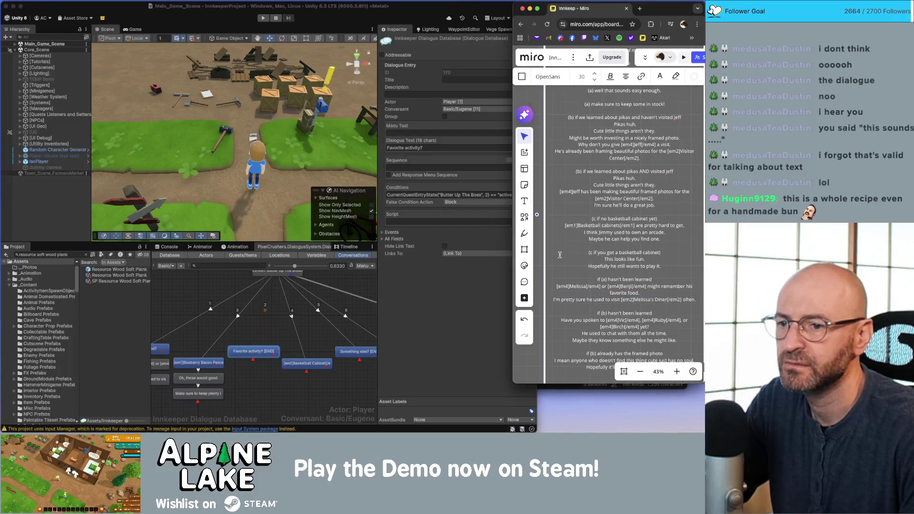
pyautogui.moveTo(540, 261); pyautogui.dragTo(542, 336)
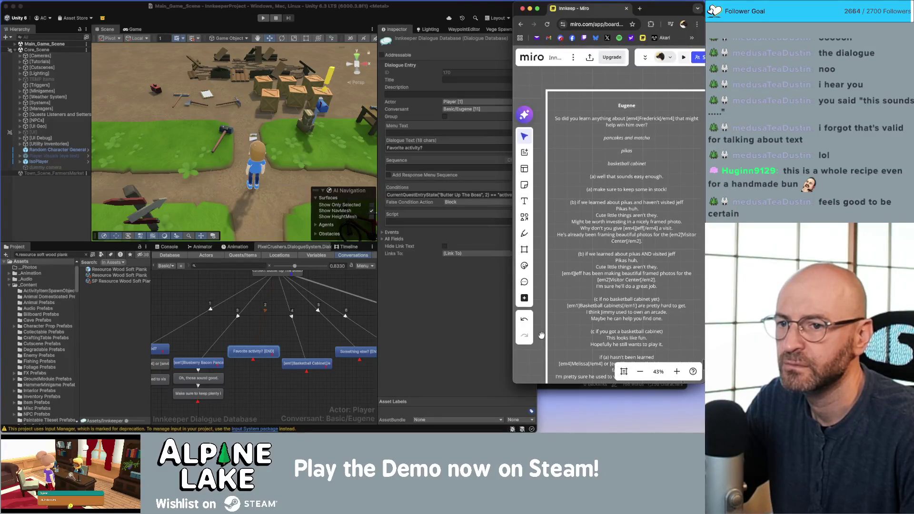
pyautogui.moveTo(542, 335)
pyautogui.mouseDown()
pyautogui.moveTo(535, 276)
pyautogui.moveTo(551, 177)
pyautogui.mouseUp()
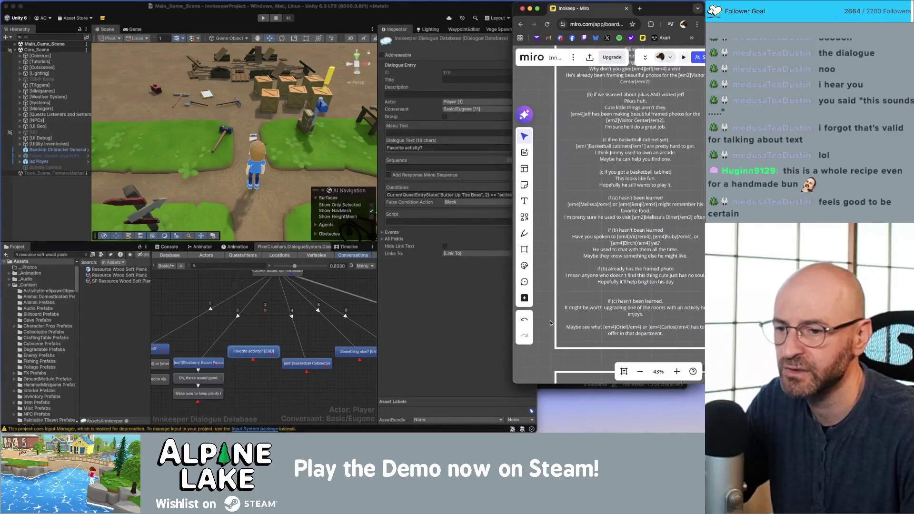
pyautogui.scroll(-3, 550, 323)
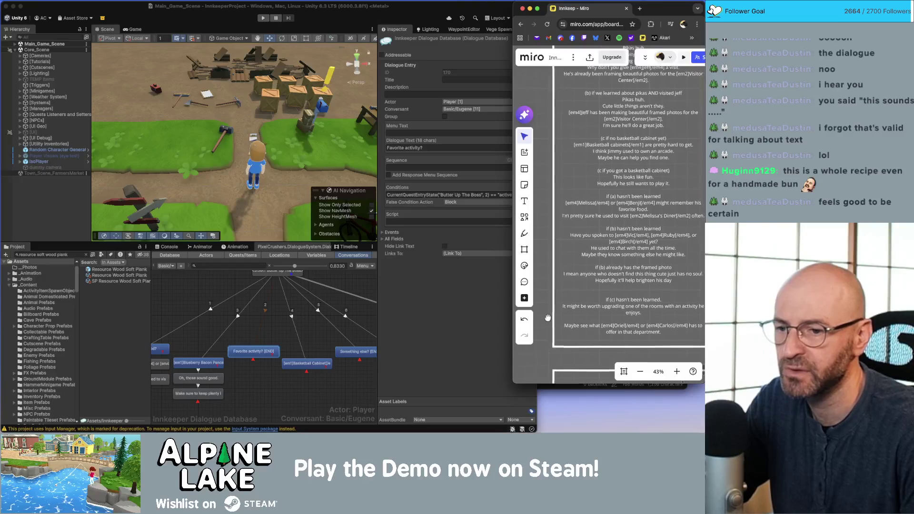
pyautogui.doubleClick(619, 300)
pyautogui.moveTo(623, 314); pyautogui.dragTo(553, 309)
pyautogui.press('super+c')
# Add a child node under Favorite activity? containing the room-upgrading sentence
pyautogui.click(267, 384)
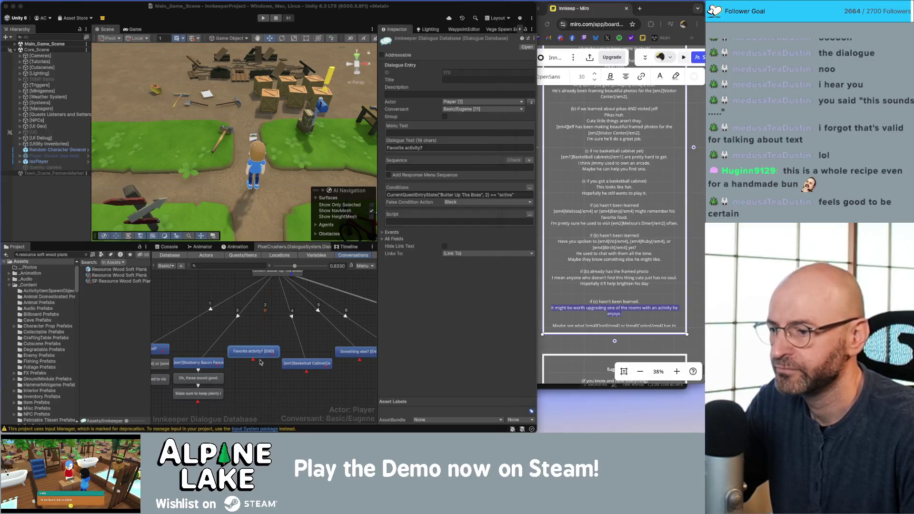
pyautogui.rightClick(259, 355)
pyautogui.click(280, 337)
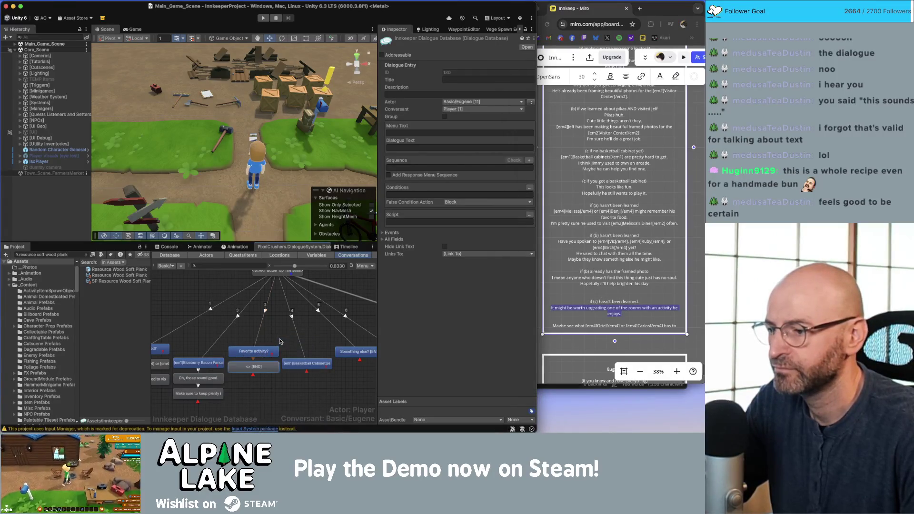
pyautogui.click(395, 148)
pyautogui.press('super+v')
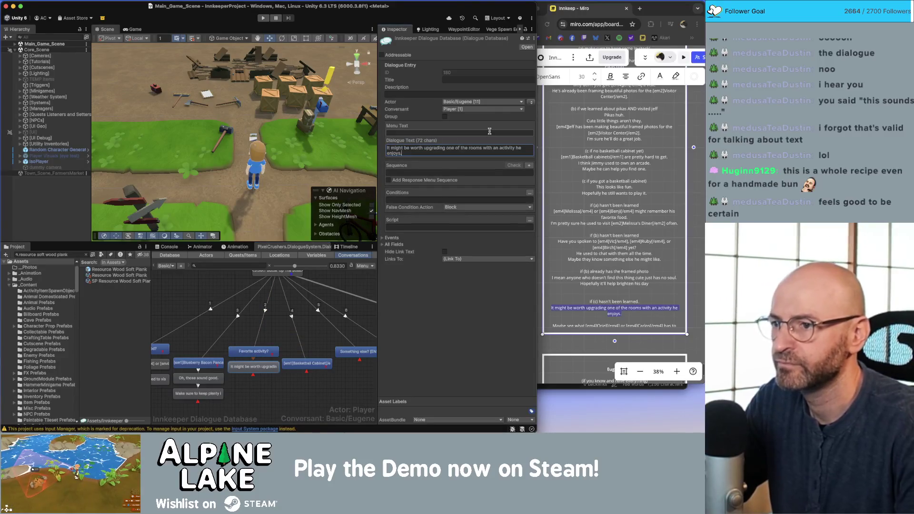
# Add a Eugene child node with the final 'Maybe see what…' paragraph and tidy both nodes
pyautogui.click(612, 316)
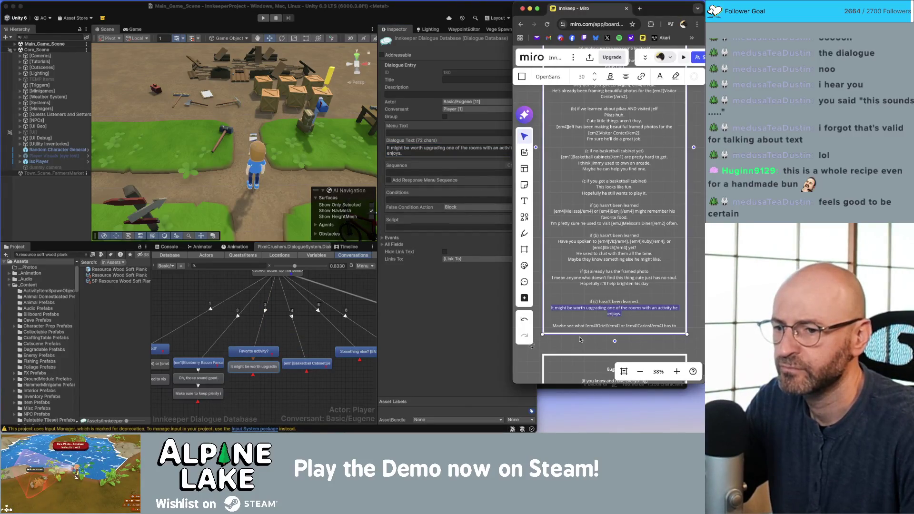
pyautogui.click(611, 328)
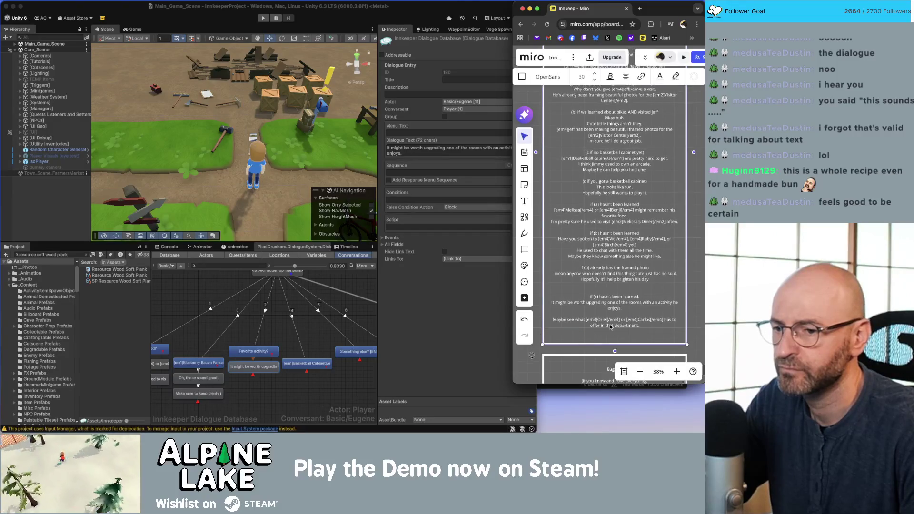
pyautogui.moveTo(645, 332); pyautogui.dragTo(554, 328)
pyautogui.hotkey('ctrl', 'c')
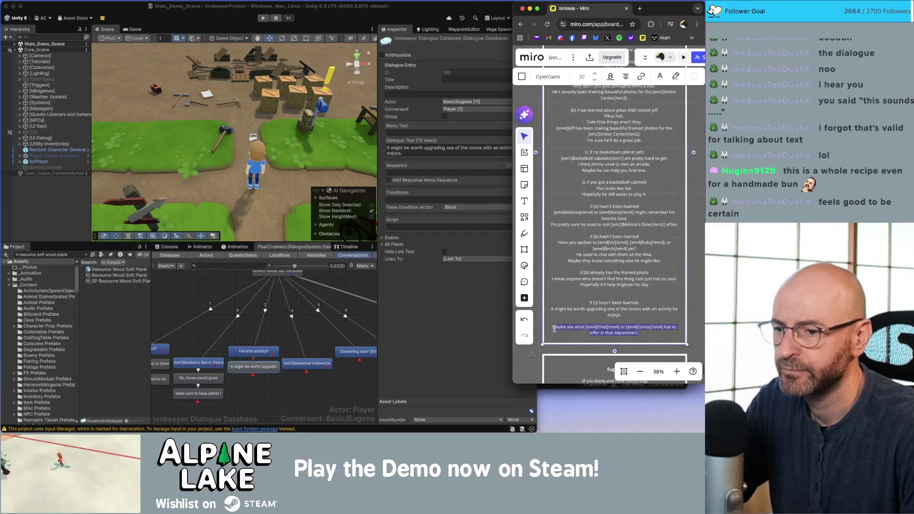
pyautogui.click(482, 343)
pyautogui.rightClick(251, 355)
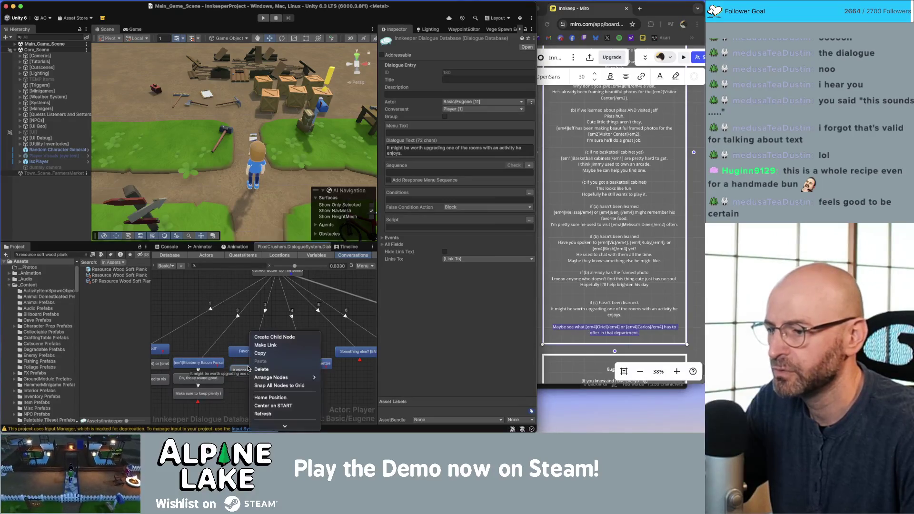
pyautogui.click(259, 337)
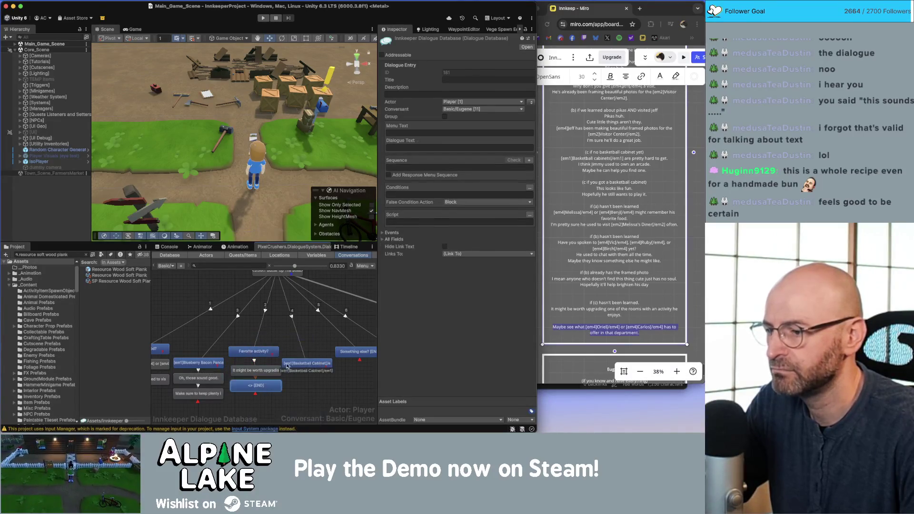
pyautogui.click(531, 102)
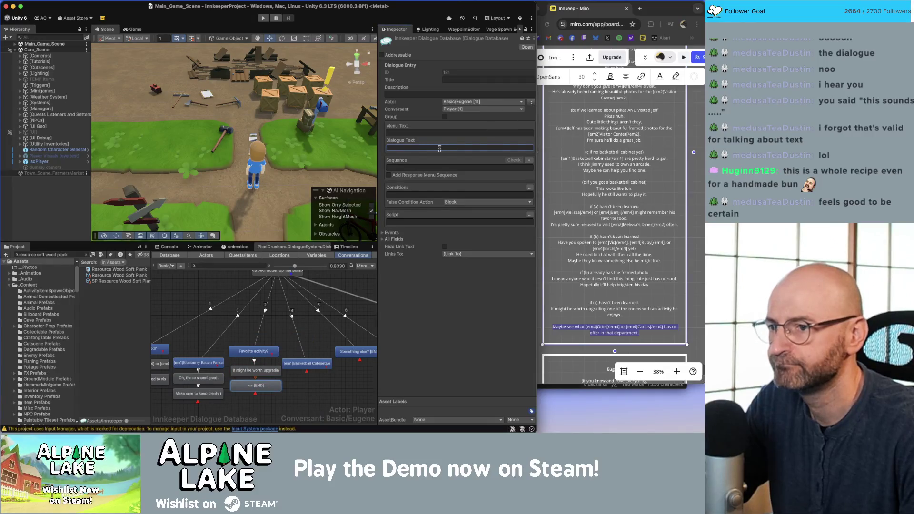
pyautogui.hotkey('ctrl', 'v')
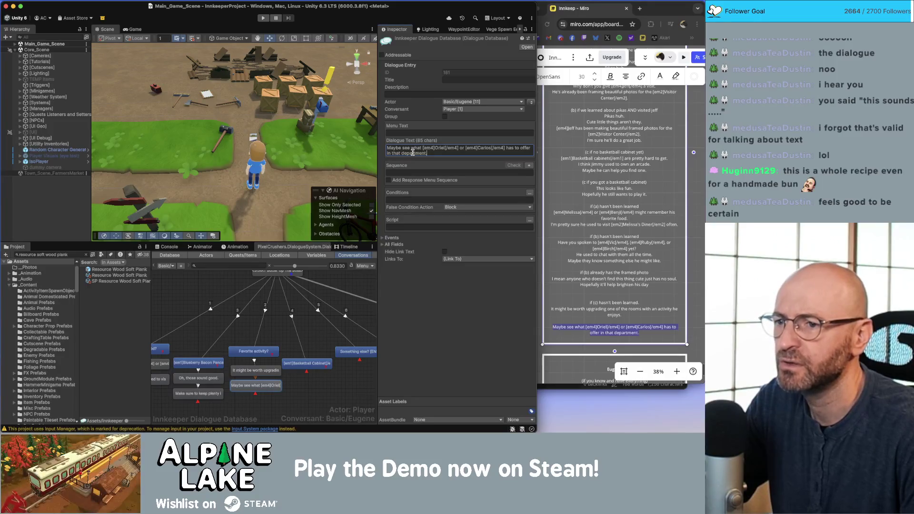
pyautogui.keyDown('shift'); pyautogui.click(264, 371); pyautogui.keyUp('shift')
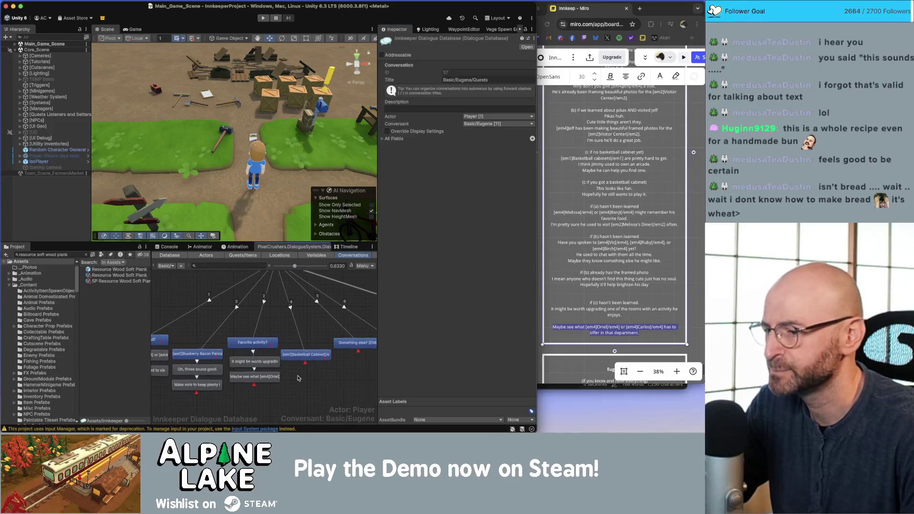
pyautogui.moveTo(265, 363); pyautogui.dragTo(272, 363)
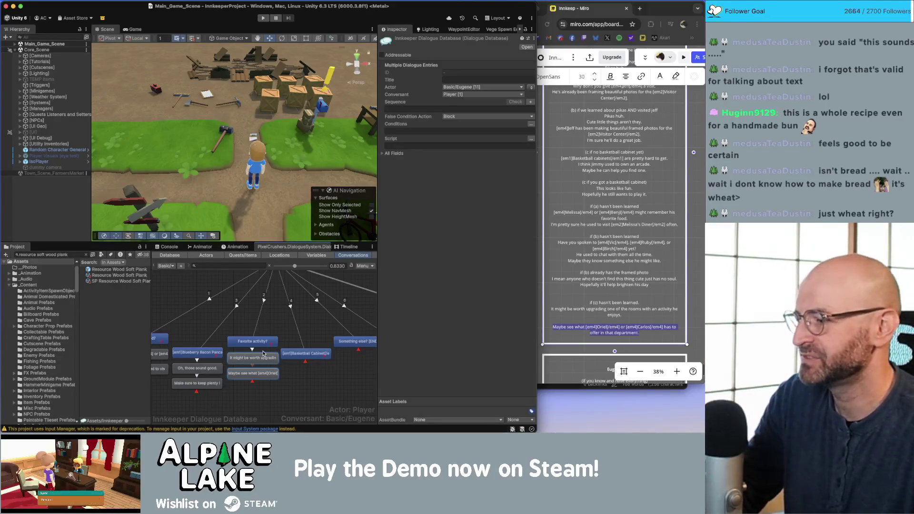
# Review the Basketball Cabinet and Something else? entries, then copy the 'This looks like fun' line from Miro
pyautogui.click(310, 374)
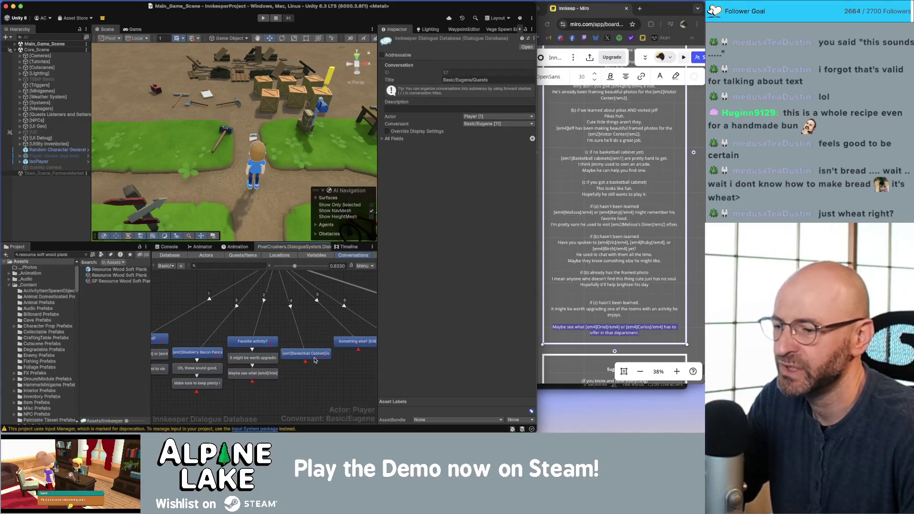
pyautogui.click(315, 356)
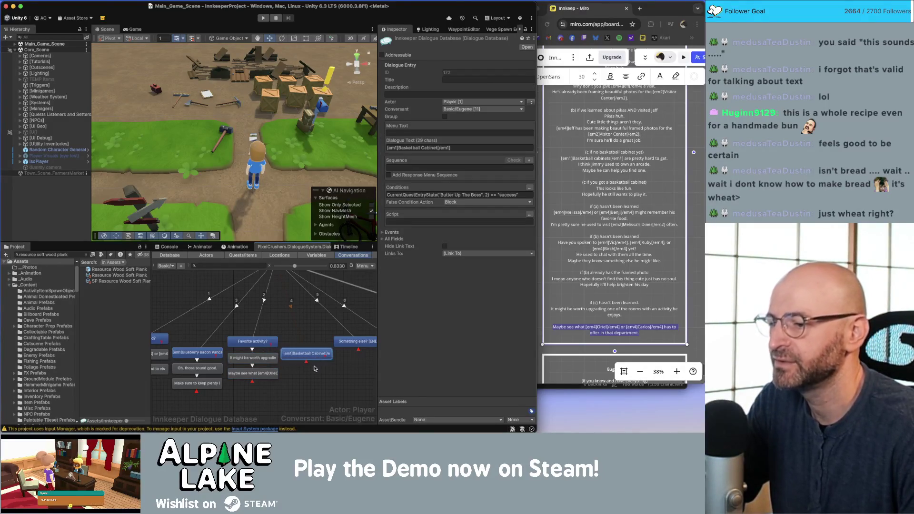
pyautogui.click(314, 369)
pyautogui.hscroll(5, 286, 366)
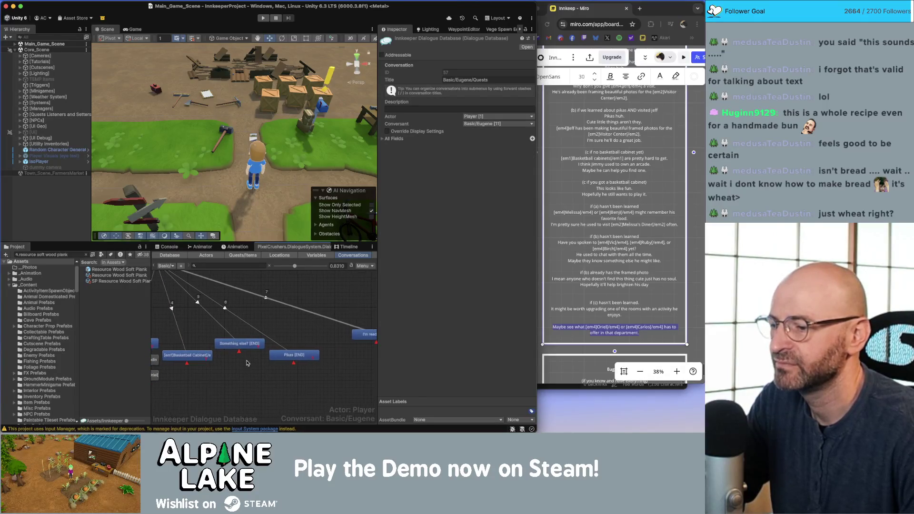
pyautogui.click(257, 345)
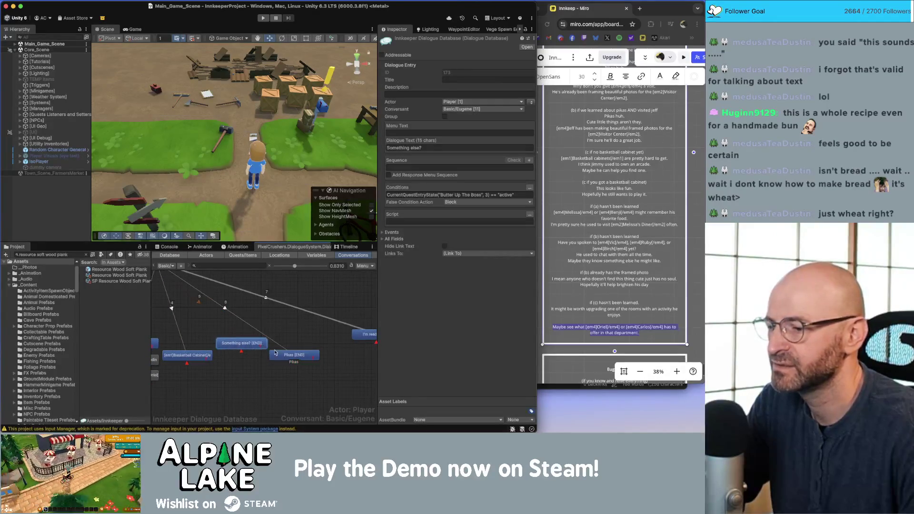
pyautogui.click(248, 369)
pyautogui.hscroll(-5, 224, 374)
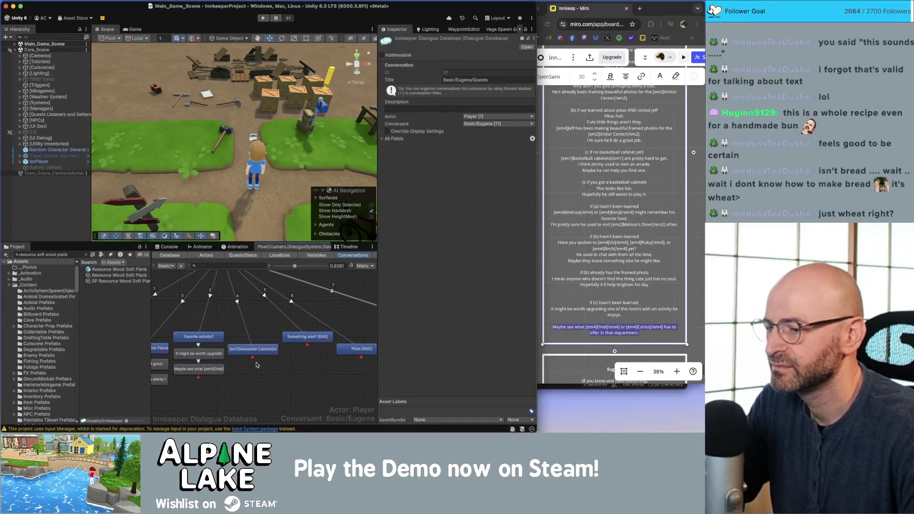
pyautogui.scroll(1, 256, 365)
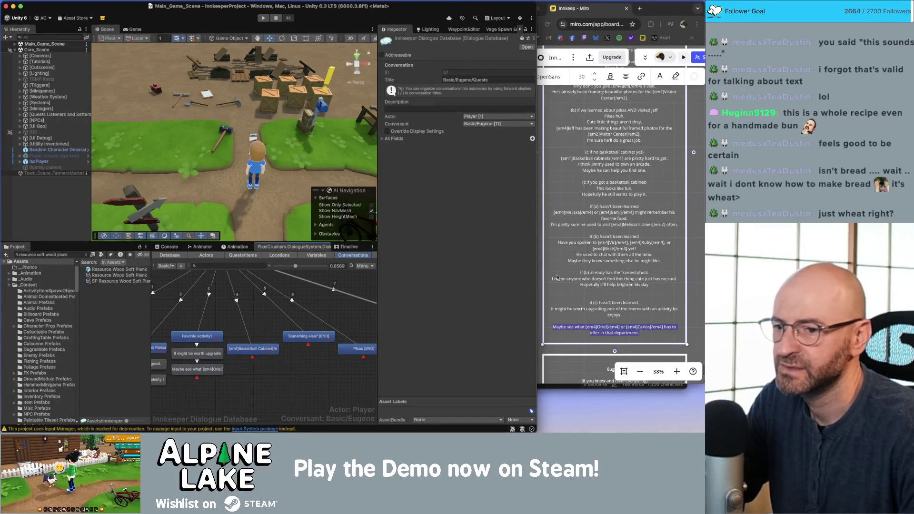
pyautogui.click(693, 261)
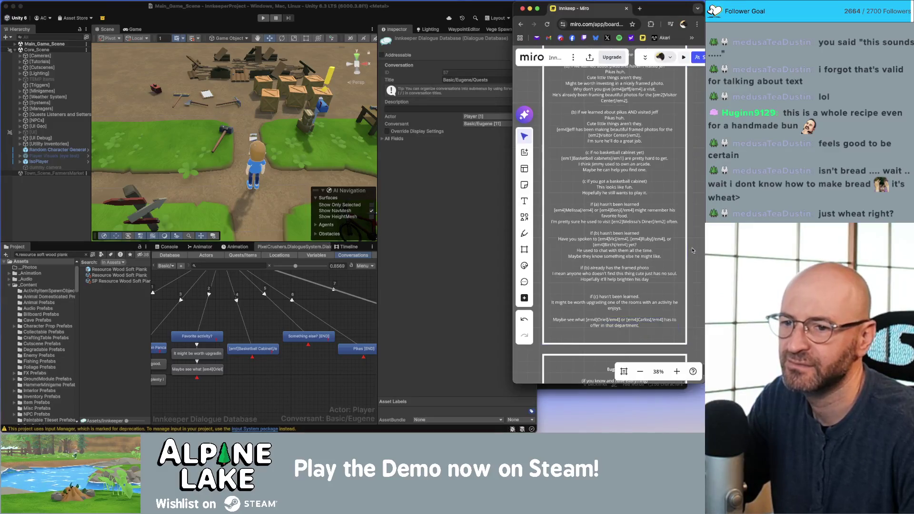
pyautogui.scroll(2, 667, 228)
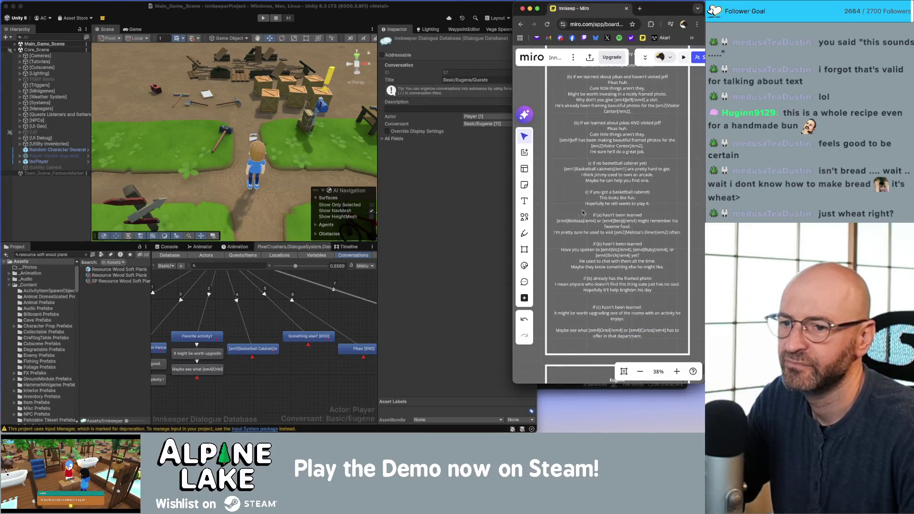
pyautogui.click(612, 198)
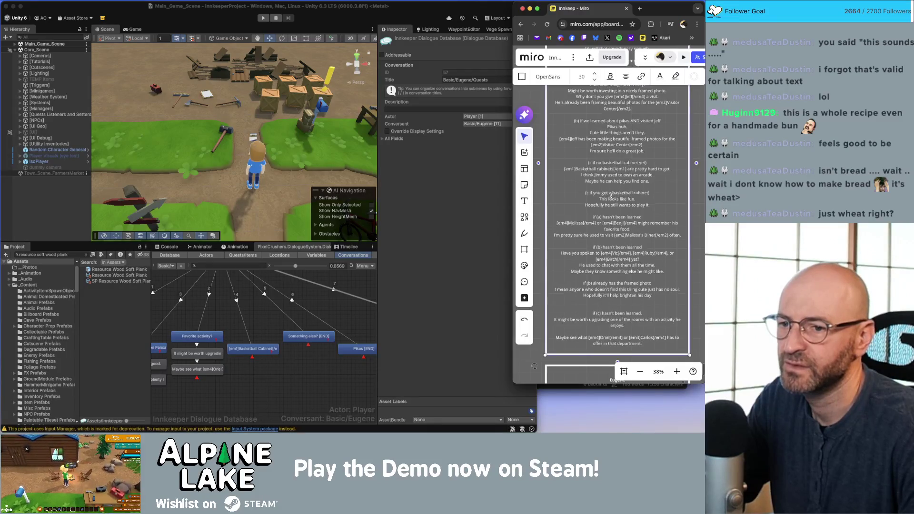
pyautogui.moveTo(598, 199); pyautogui.dragTo(623, 199)
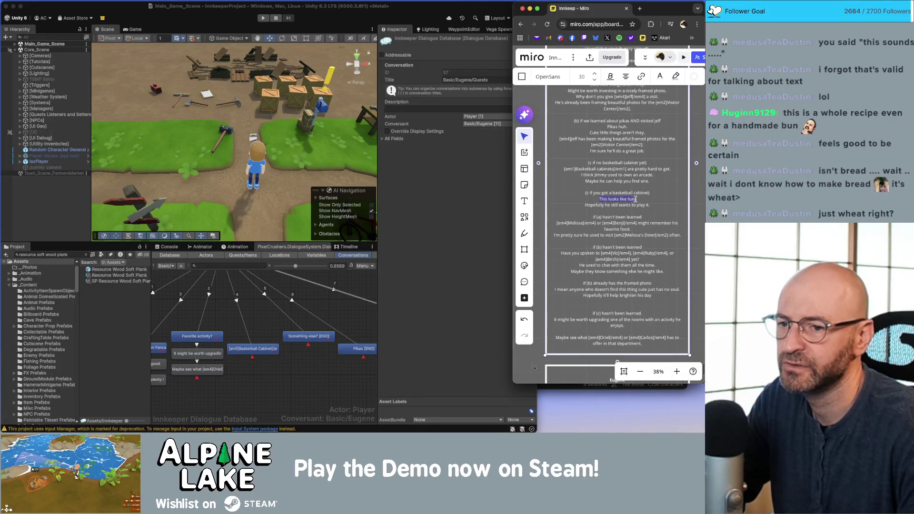
# Add a child node under Basketball Cabinet reading 'Those things are a lot of fun.'
pyautogui.click(257, 349)
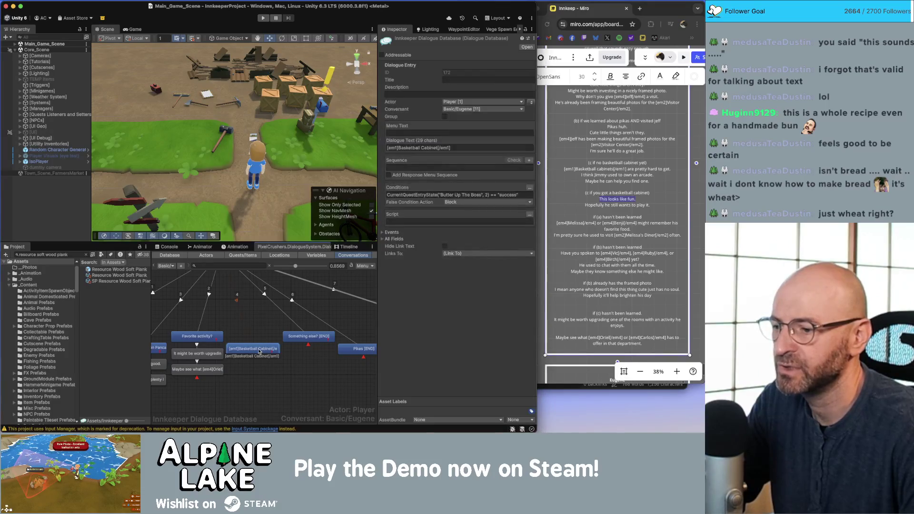
pyautogui.rightClick(262, 334)
pyautogui.click(290, 338)
pyautogui.click(464, 148)
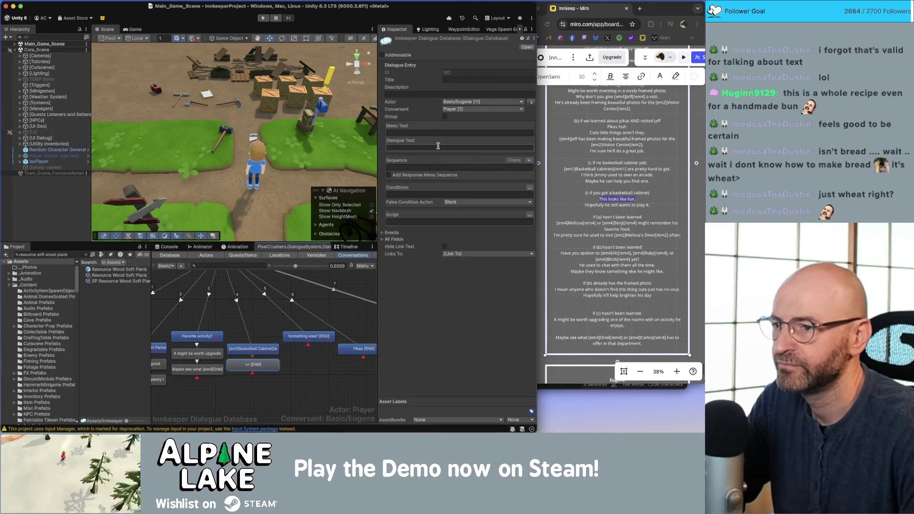
pyautogui.write('This looks like fun.')
pyautogui.hotkey('alt', 'Left')
pyautogui.hotkey('alt', 'Left')
pyautogui.hotkey('alt', 'Left')
pyautogui.hotkey('alt', 'shift', 'Right')
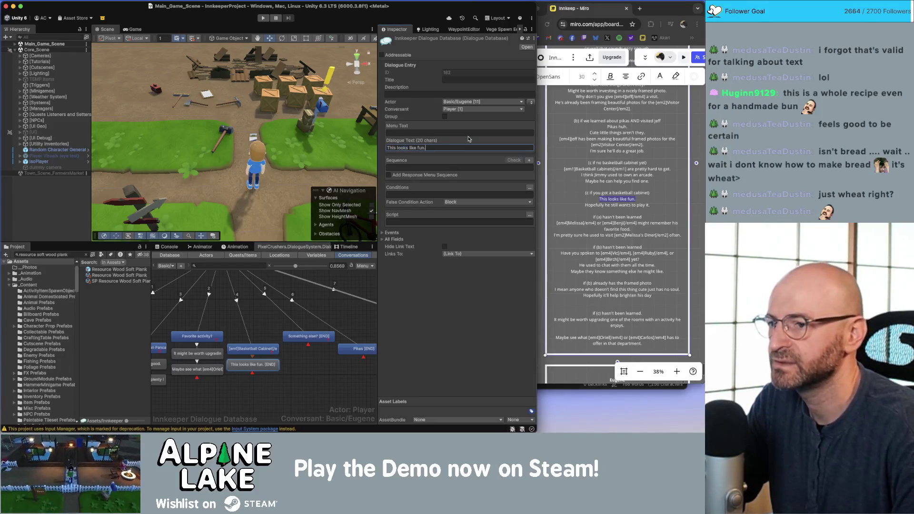
pyautogui.press('super+a')
pyautogui.write('Those th')
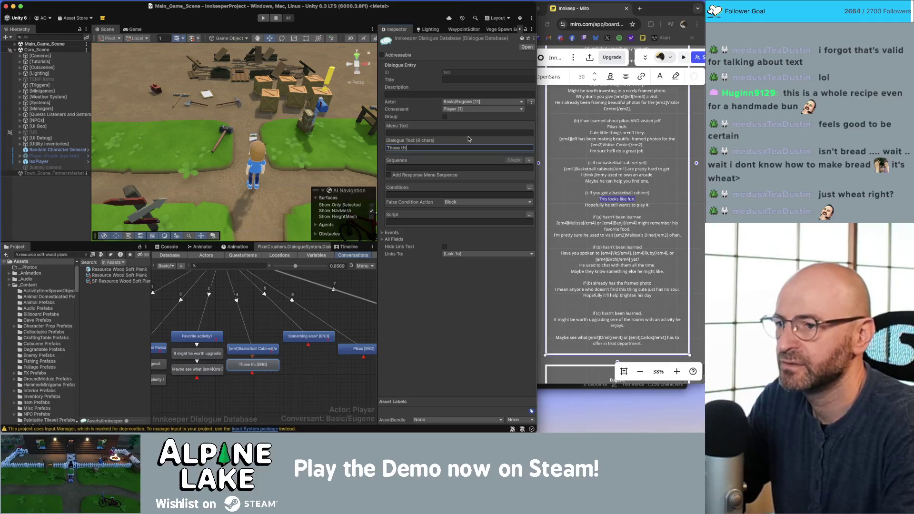
pyautogui.write('ings are a lot of fun.')
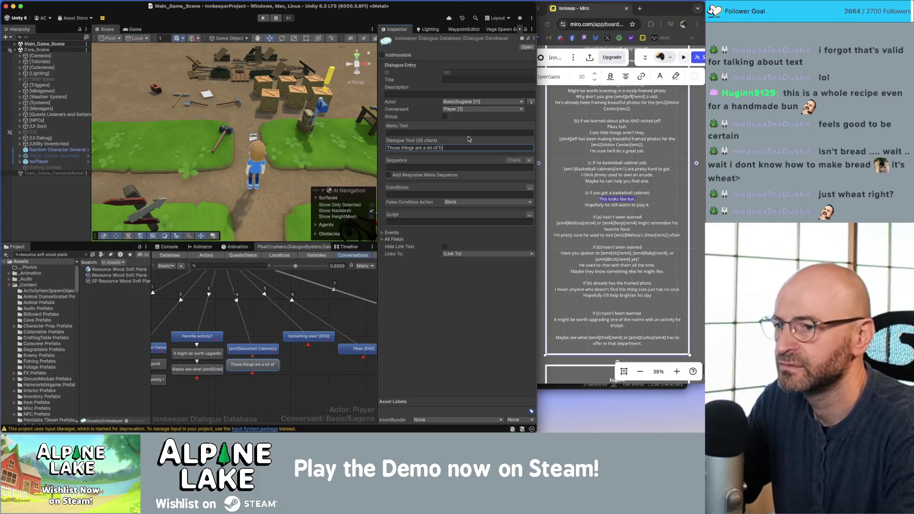
# Copy the follow-up Miro line into a new Eugene child node below it
pyautogui.click(609, 199)
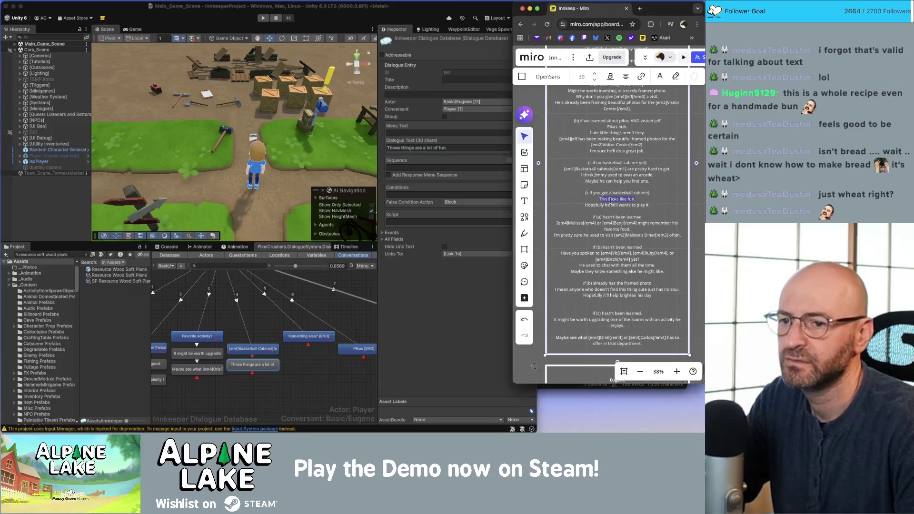
pyautogui.tripleClick(617, 199)
pyautogui.write('Those things are a lot of fun.')
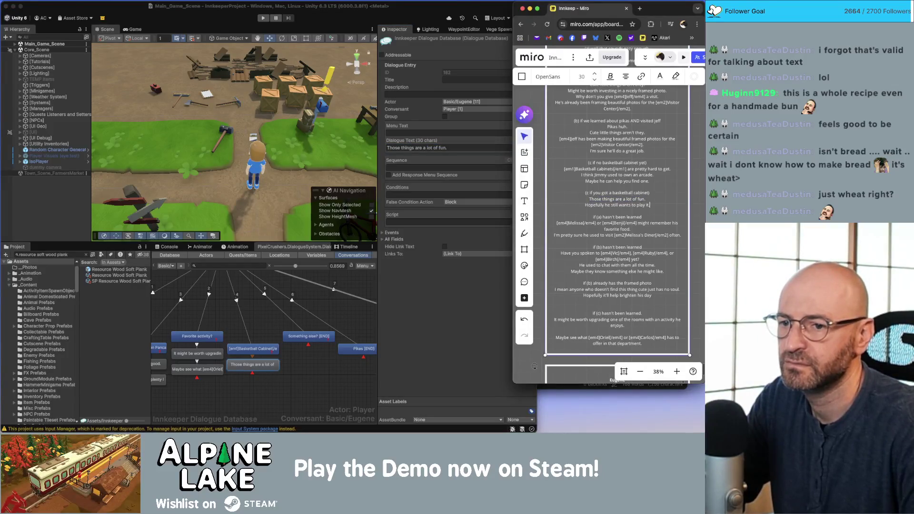
pyautogui.hotkey('shift', 'Down')
pyautogui.press('super+c')
pyautogui.click(305, 333)
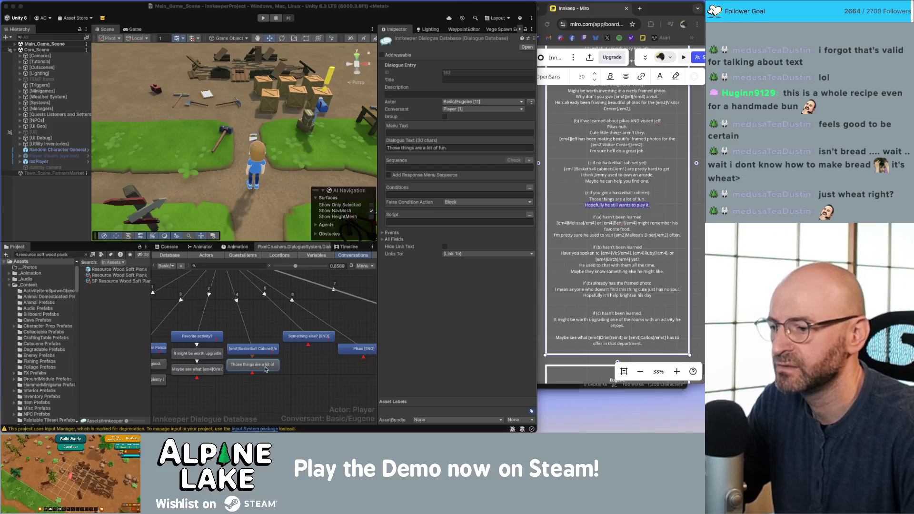
pyautogui.rightClick(266, 369)
pyautogui.click(287, 343)
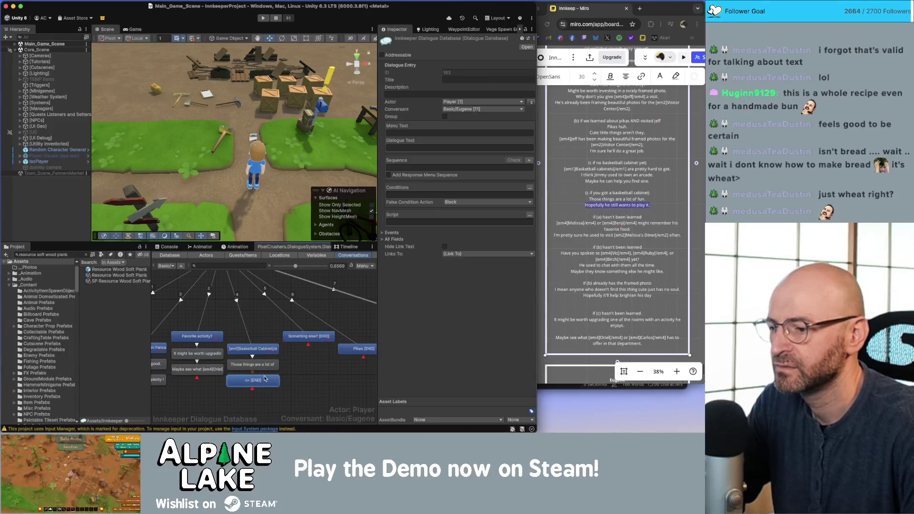
pyautogui.click(532, 102)
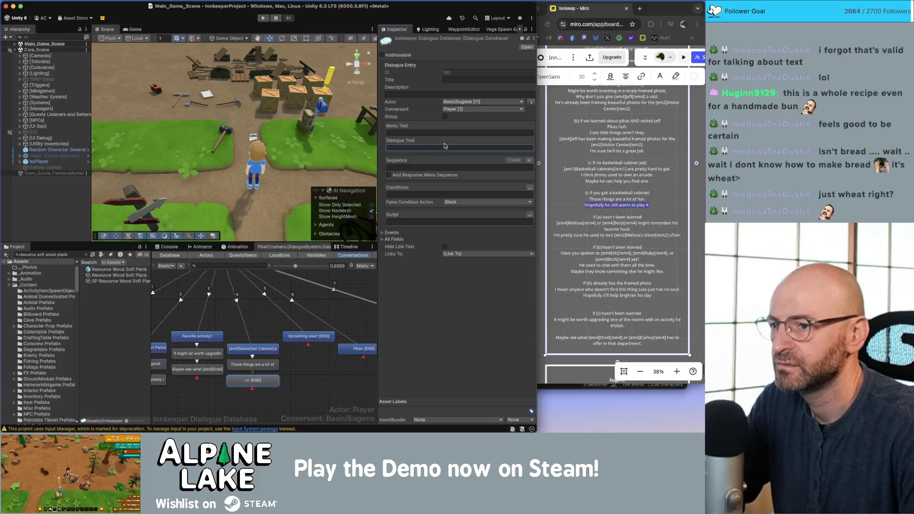
pyautogui.press('super+v')
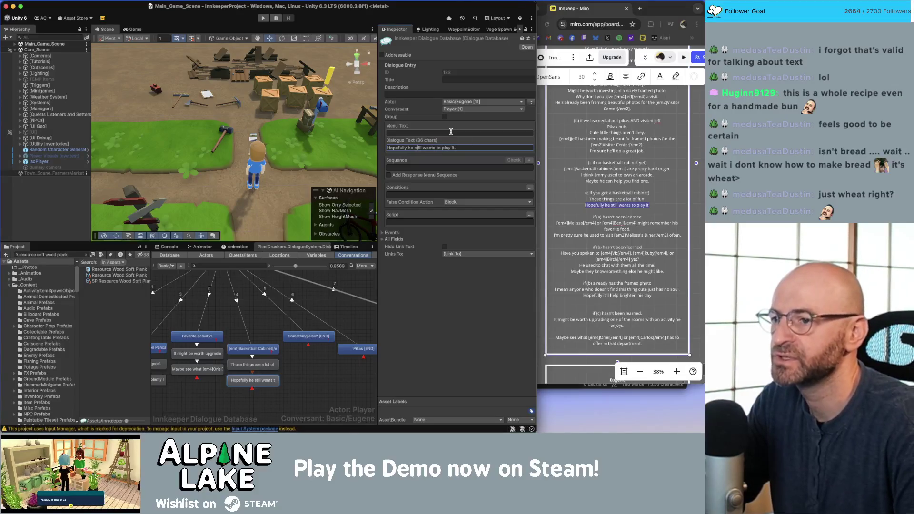
# Reword the new line to 'Hopefully he's still interested in playing it'
pyautogui.hotkey('alt', 'Left')
pyautogui.press('Left')
pyautogui.write("'s")
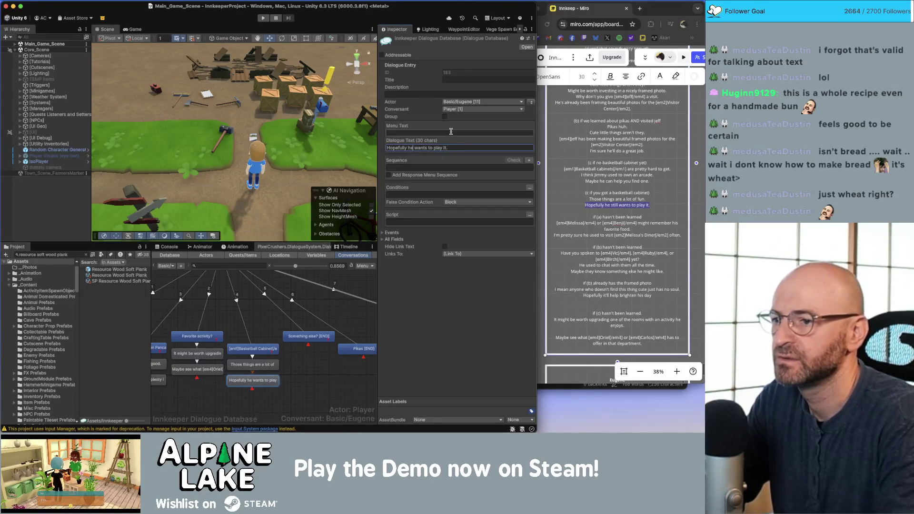
pyautogui.hotkey('alt', 'Right')
pyautogui.write('int')
pyautogui.write('erested in playing it')
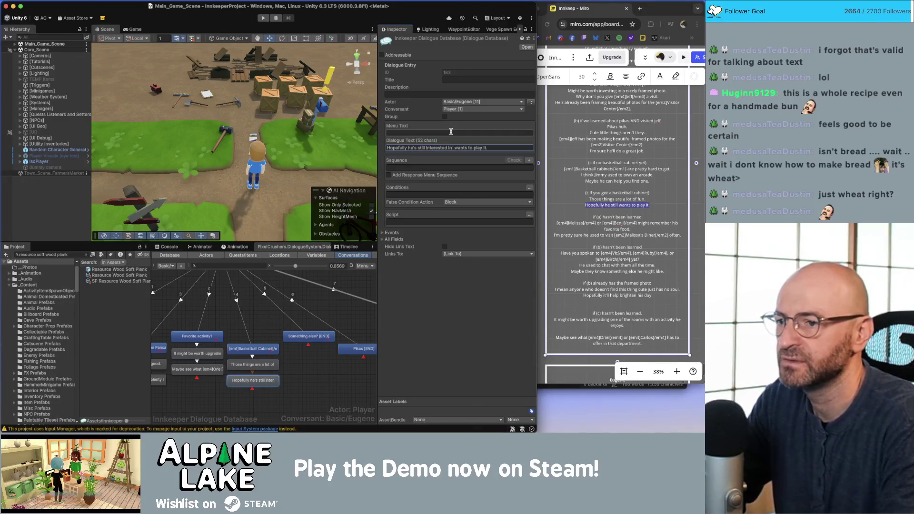
pyautogui.hotkey('shift', 'End')
pyautogui.press('BackSpace')
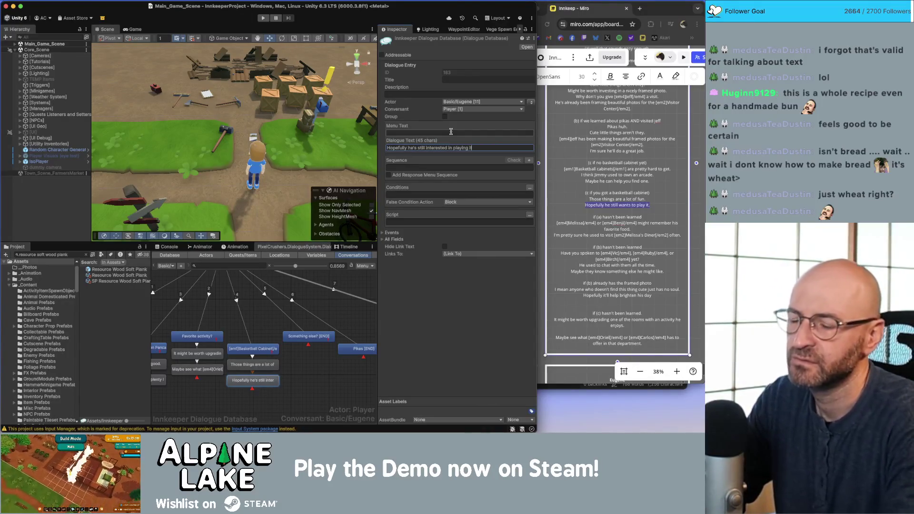
pyautogui.click(323, 377)
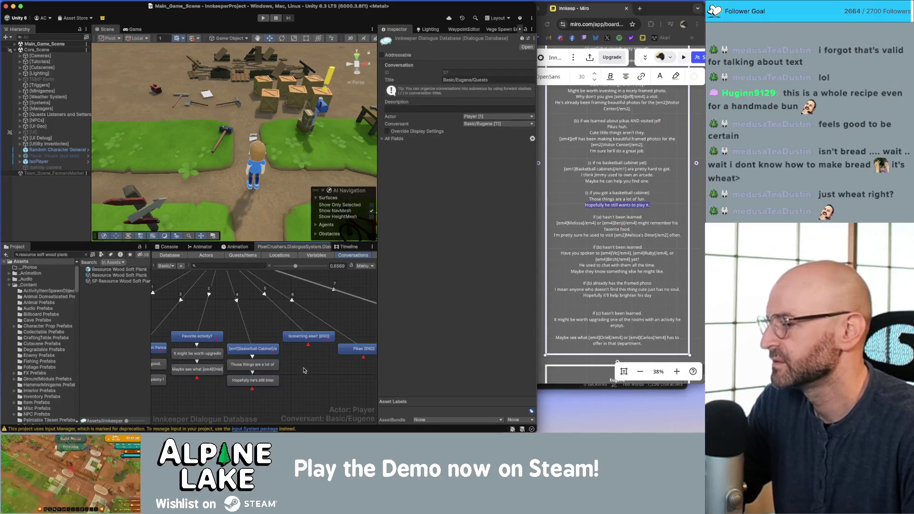
# Paste the script question into the Player line, replacing 'spoken to' with 'checked in with'
pyautogui.hscroll(3, 295, 367)
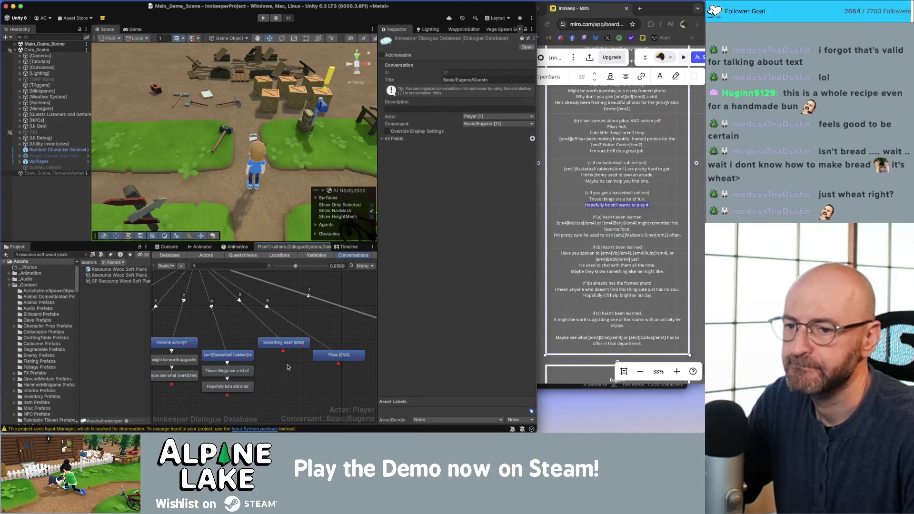
pyautogui.click(583, 259)
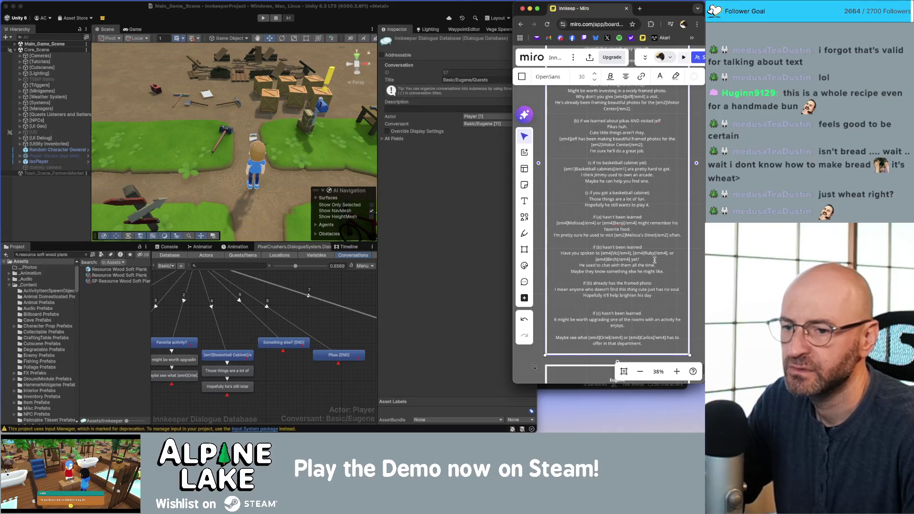
pyautogui.moveTo(639, 259); pyautogui.dragTo(560, 255)
pyautogui.press('super+c')
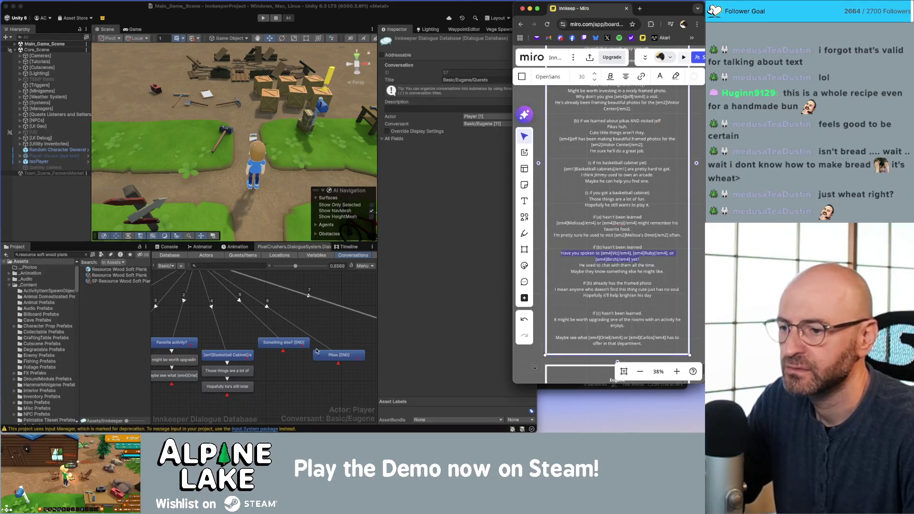
pyautogui.click(317, 351)
pyautogui.rightClick(290, 344)
pyautogui.click(308, 344)
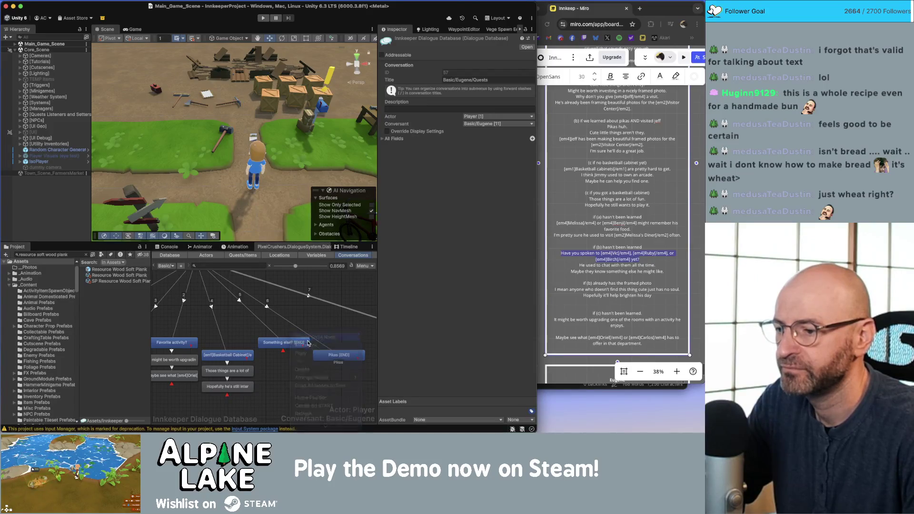
pyautogui.click(499, 147)
pyautogui.press('super+v')
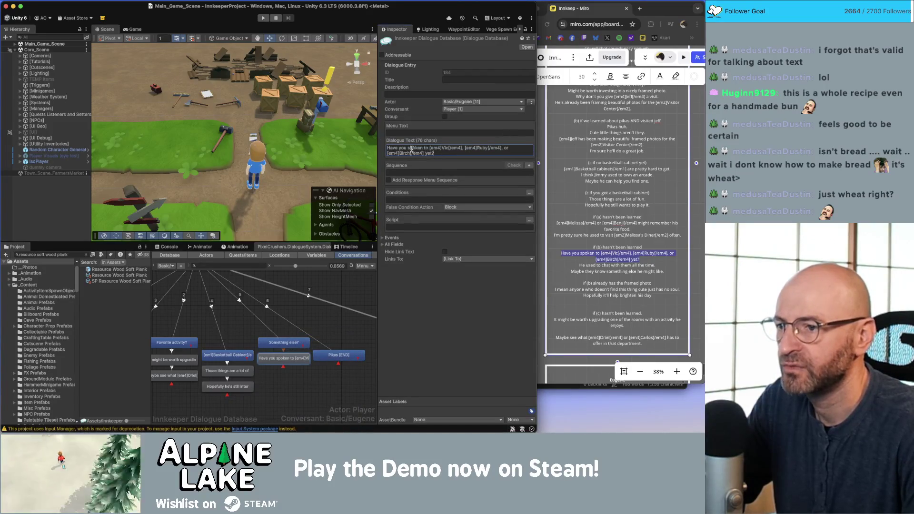
pyautogui.doubleClick(412, 148)
pyautogui.write('checked in')
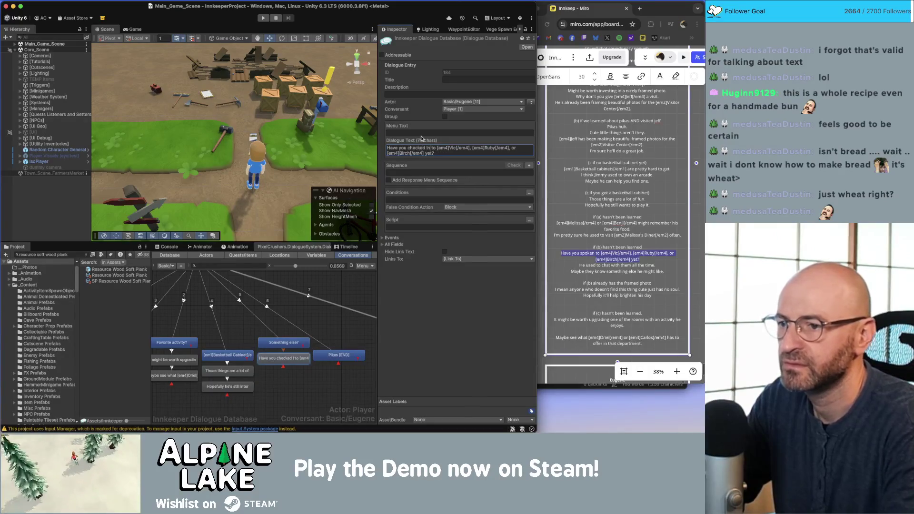
pyautogui.press('Delete')
pyautogui.press('Delete')
pyautogui.press('Delete')
pyautogui.write('with')
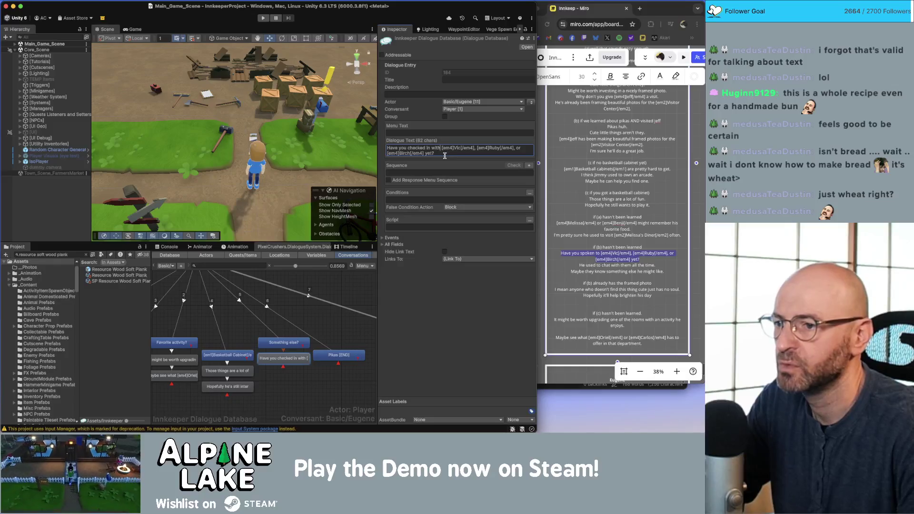
pyautogui.click(611, 278)
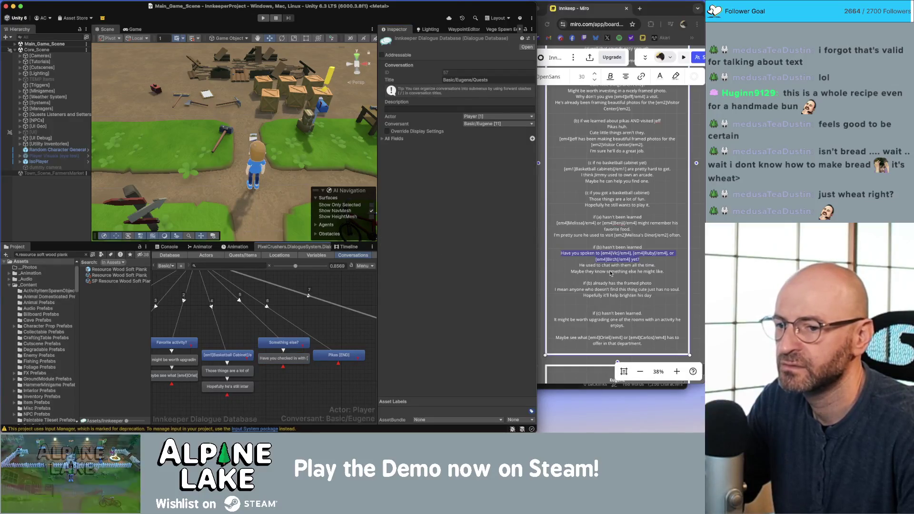
# Add Eugene's child reply 'I used to see him chatting with them quite often.'
pyautogui.click(611, 273)
pyautogui.tripleClick(610, 266)
pyautogui.press('super+c')
pyautogui.click(340, 372)
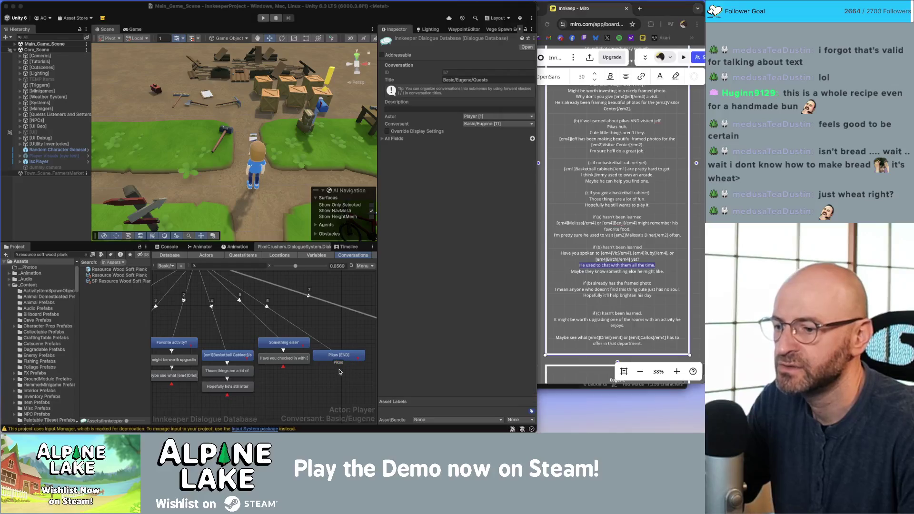
pyautogui.click(296, 360)
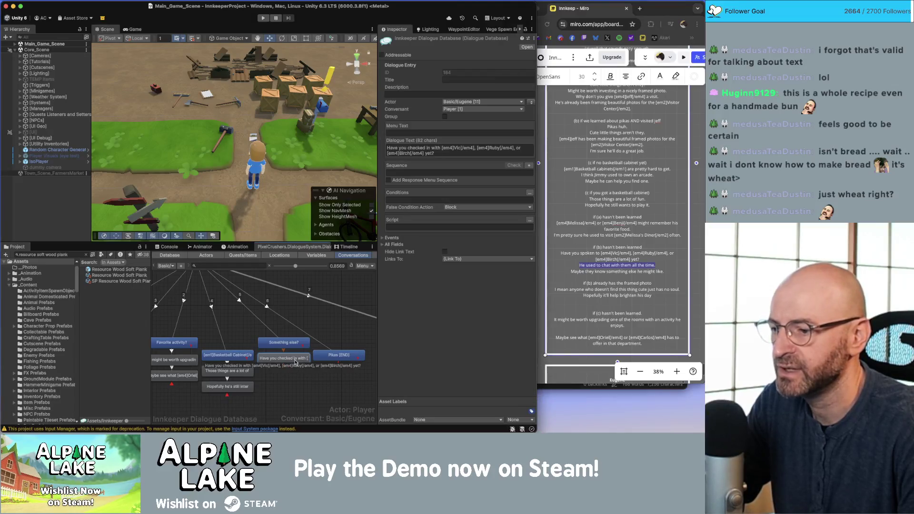
pyautogui.rightClick(296, 358)
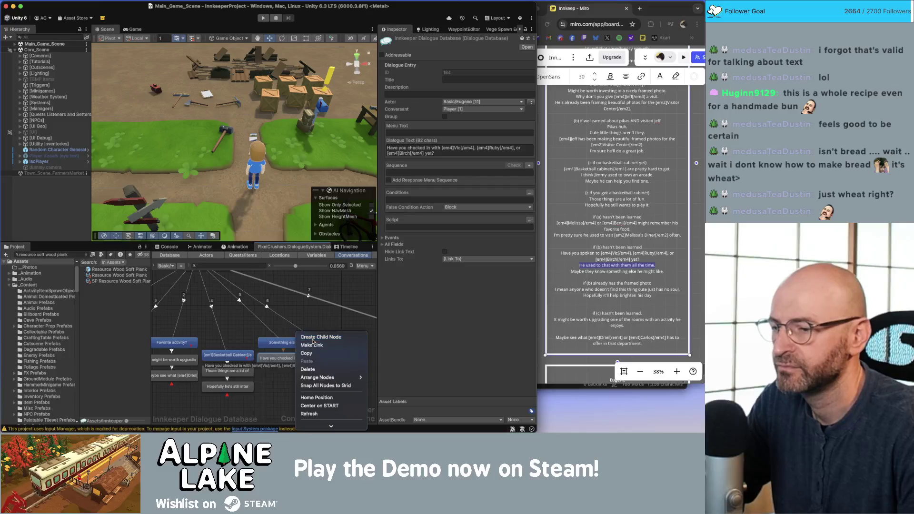
pyautogui.click(312, 336)
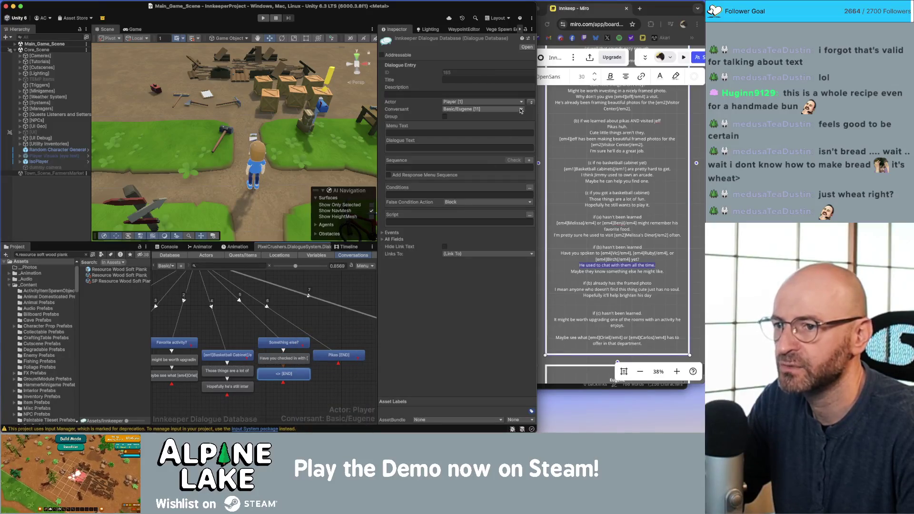
pyautogui.click(531, 103)
pyautogui.click(471, 146)
pyautogui.press('super+v')
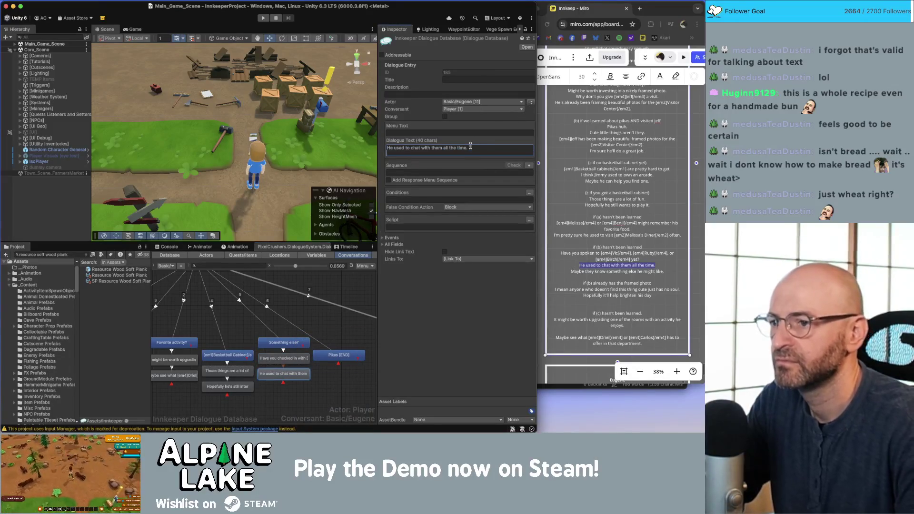
pyautogui.press('super+z')
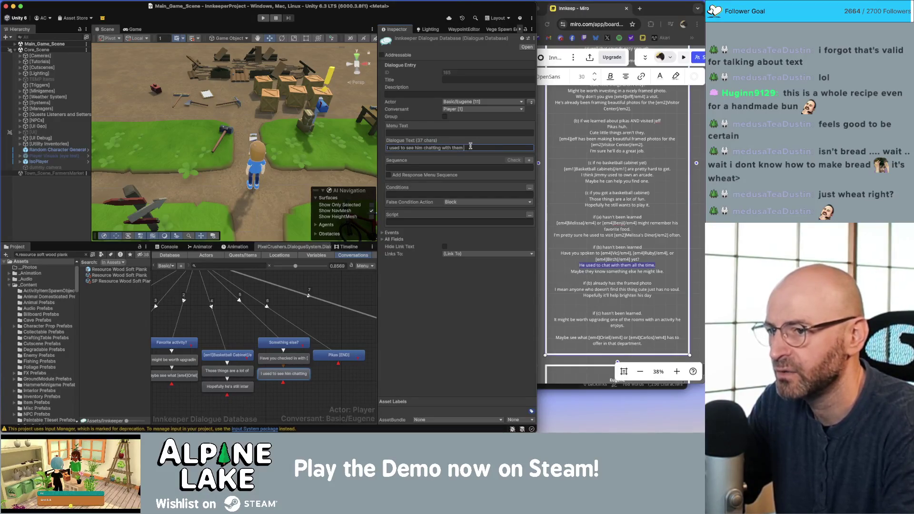
pyautogui.write('quite often.')
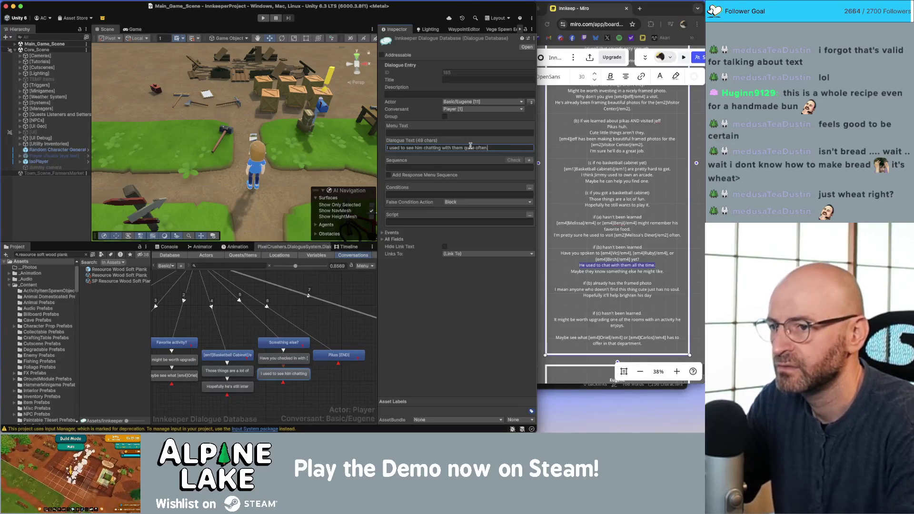
pyautogui.press('super+a')
# Update Eugene's line in the Miro script and add a child node beneath it
pyautogui.click(568, 242)
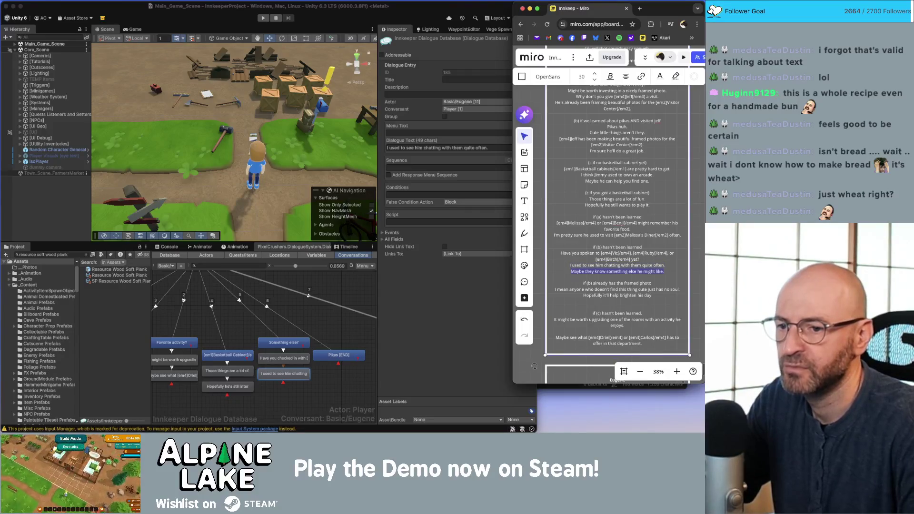
pyautogui.click(327, 365)
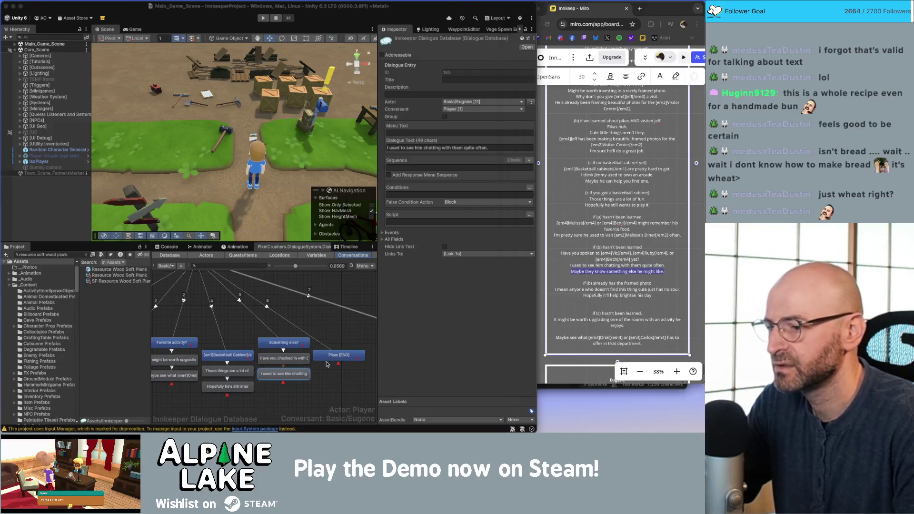
pyautogui.rightClick(301, 381)
pyautogui.click(327, 334)
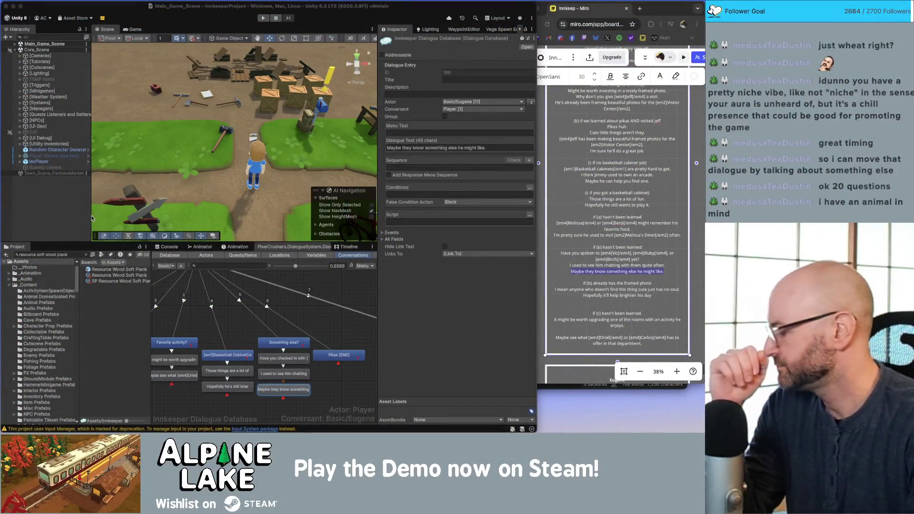
# Pan the graph to the Pikas branch, scroll the Miro script to pikas, and select Pikas [END]
pyautogui.click(323, 317)
pyautogui.moveTo(328, 329); pyautogui.dragTo(282, 301)
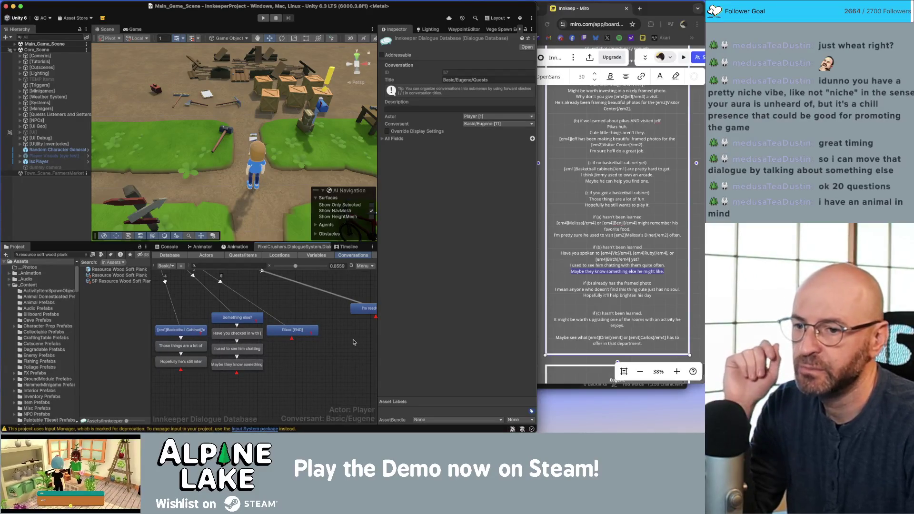
pyautogui.click(605, 231)
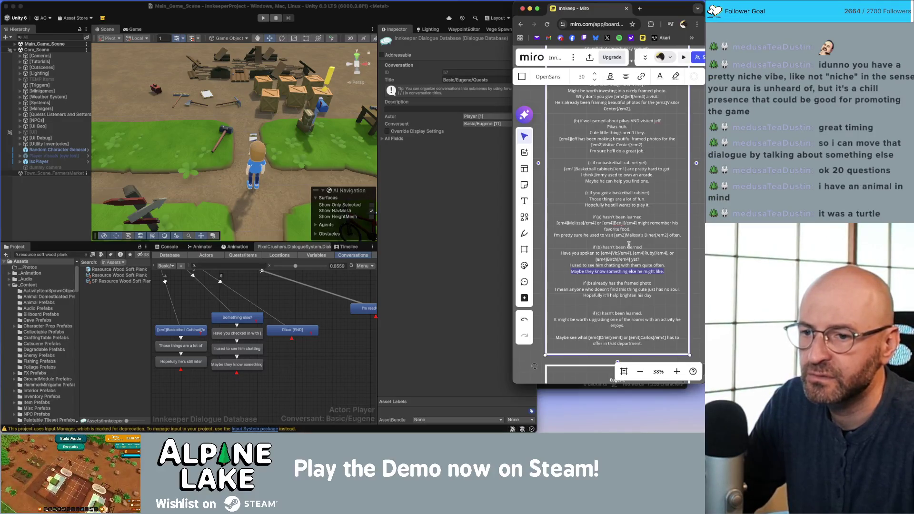
pyautogui.click(695, 200)
pyautogui.scroll(5, 634, 205)
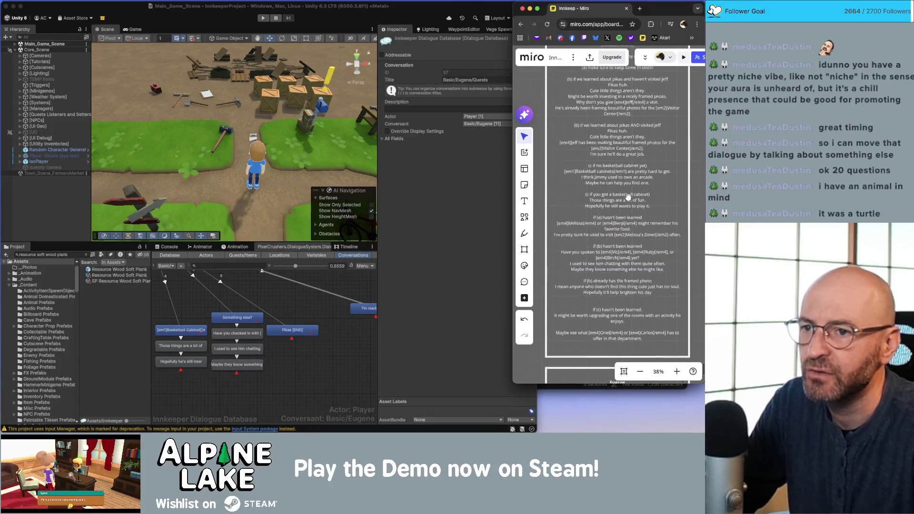
pyautogui.scroll(-2, 611, 174)
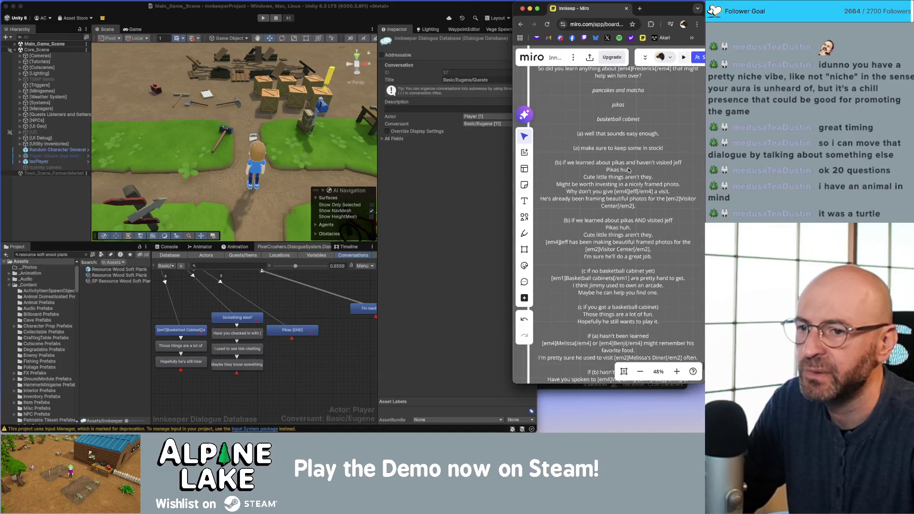
pyautogui.doubleClick(611, 169)
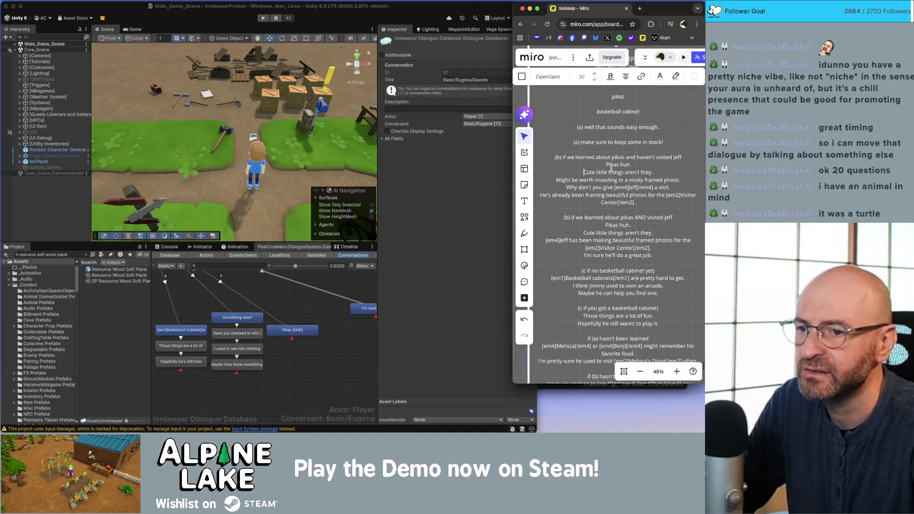
pyautogui.click(309, 336)
# Add 'Pikas huh.' under Pikas, followed by 'Cute little things aren't they.' from the script
pyautogui.rightClick(298, 330)
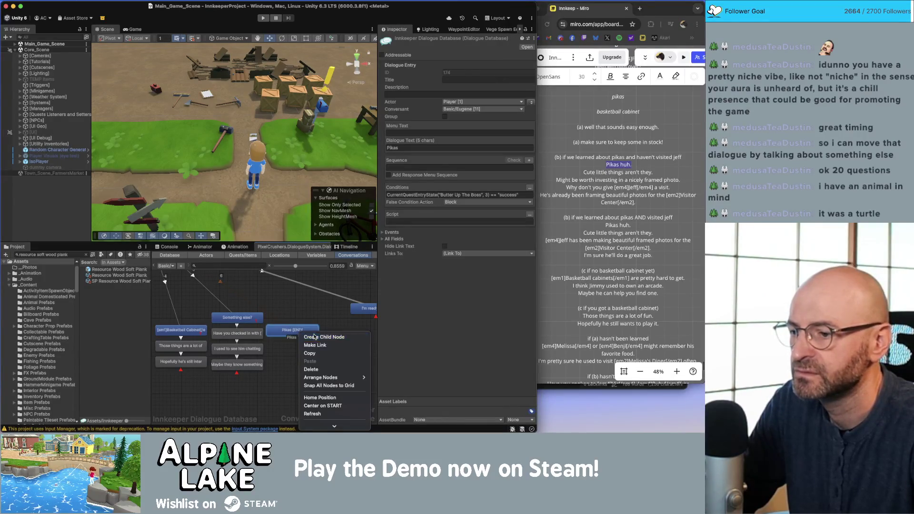
pyautogui.click(314, 337)
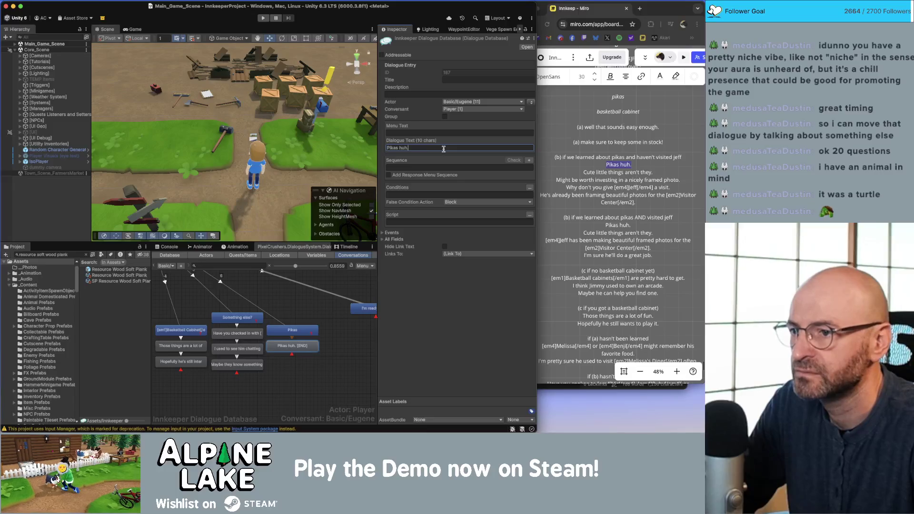
pyautogui.rightClick(300, 331)
pyautogui.click(316, 338)
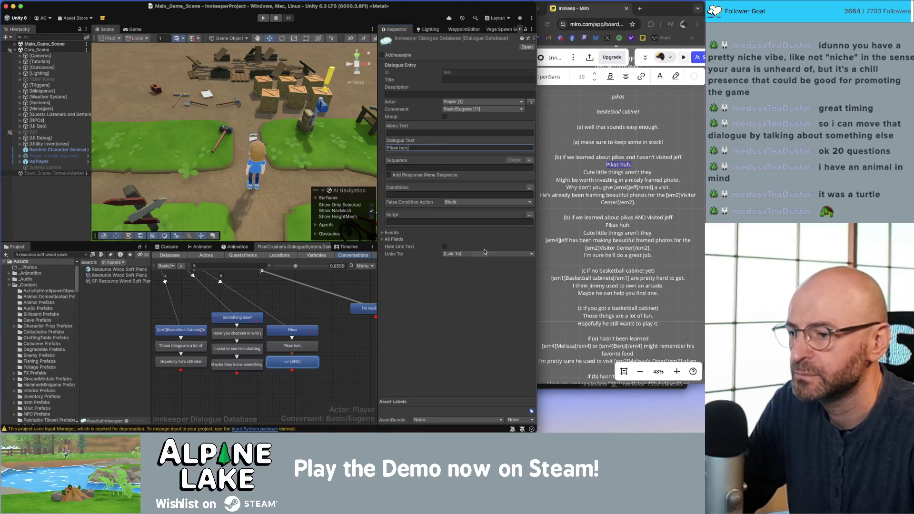
pyautogui.tripleClick(618, 172)
pyautogui.press('super+c')
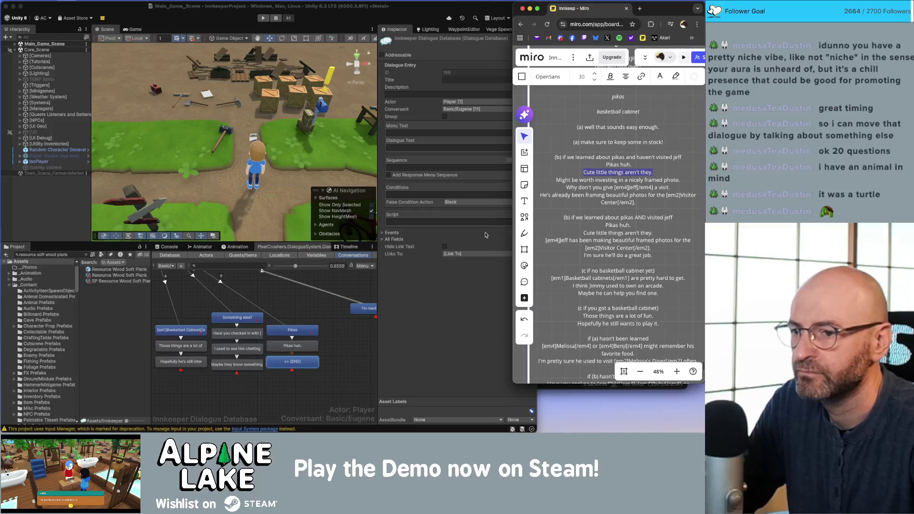
pyautogui.click(331, 359)
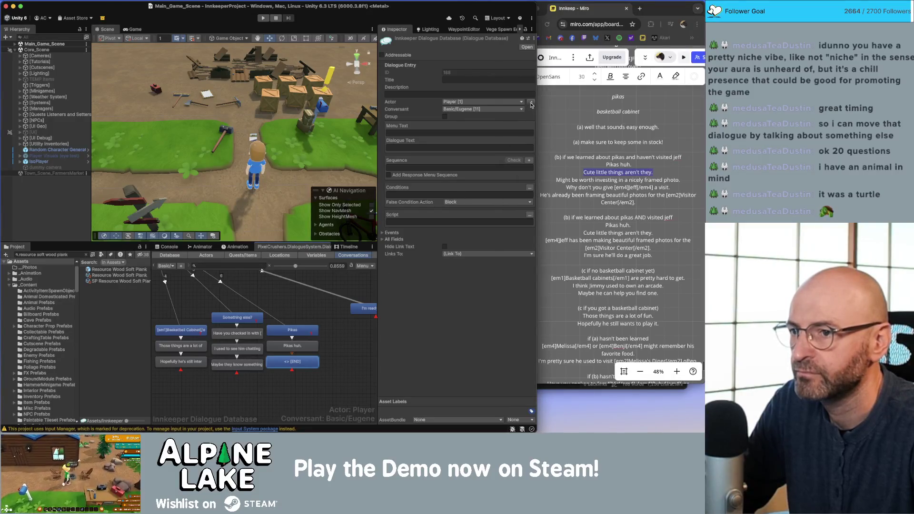
pyautogui.press('super+v')
pyautogui.press('BackSpace')
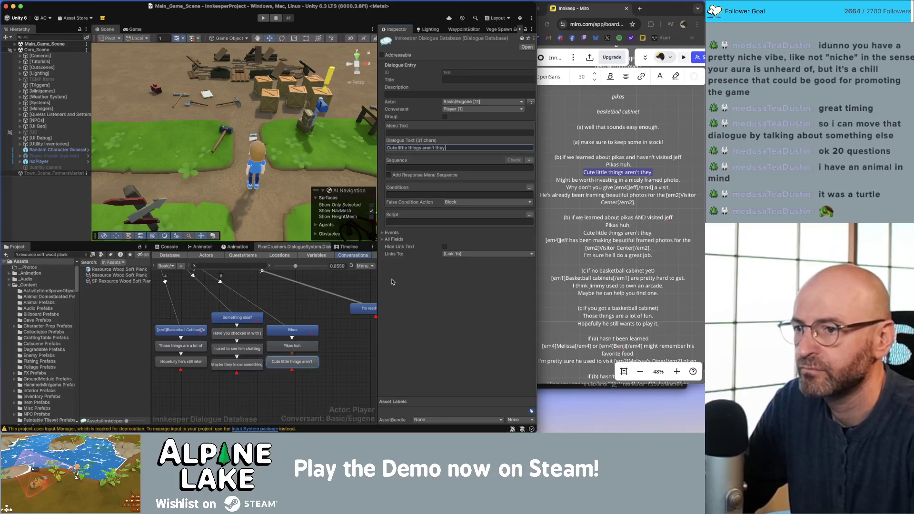
# Chain Eugene's 'Might be worth investing…' and 'Why don't you give Jeff a visit.' nodes
pyautogui.click(609, 181)
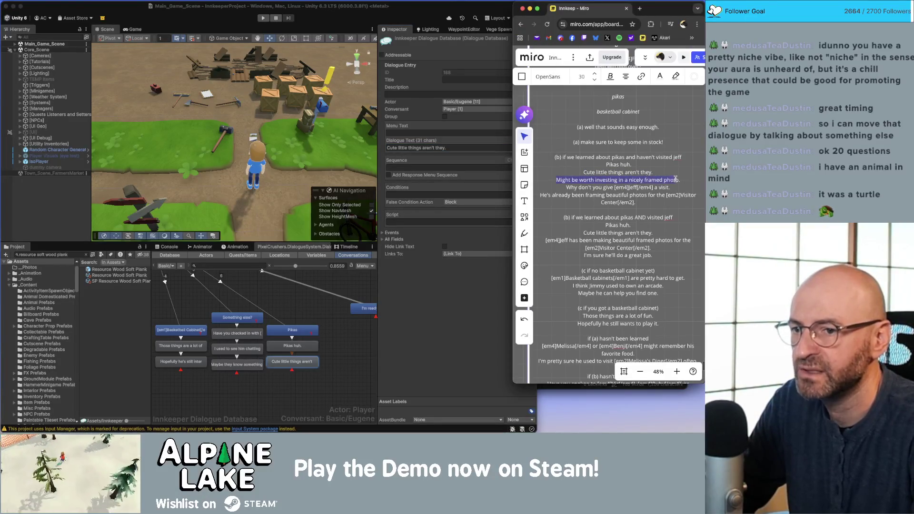
pyautogui.click(319, 354)
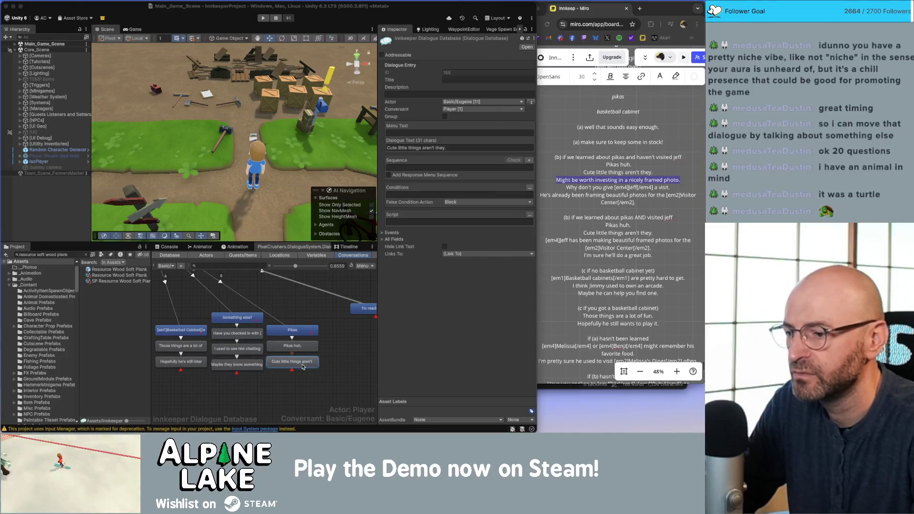
pyautogui.rightClick(303, 365)
pyautogui.click(329, 337)
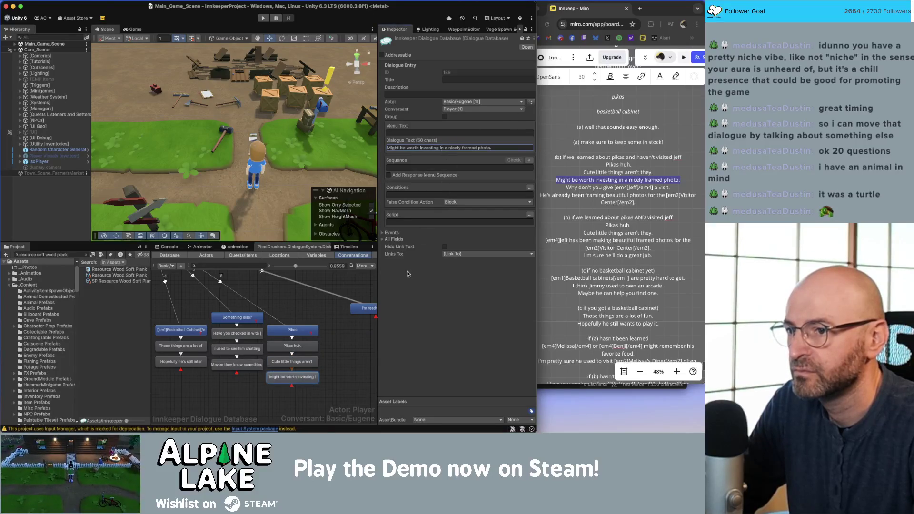
pyautogui.click(586, 186)
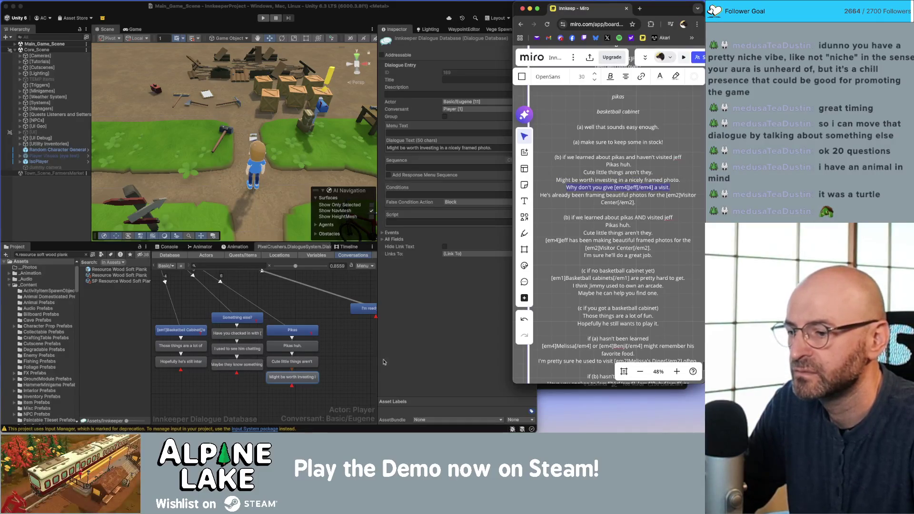
pyautogui.click(335, 374)
pyautogui.rightClick(310, 377)
pyautogui.click(333, 337)
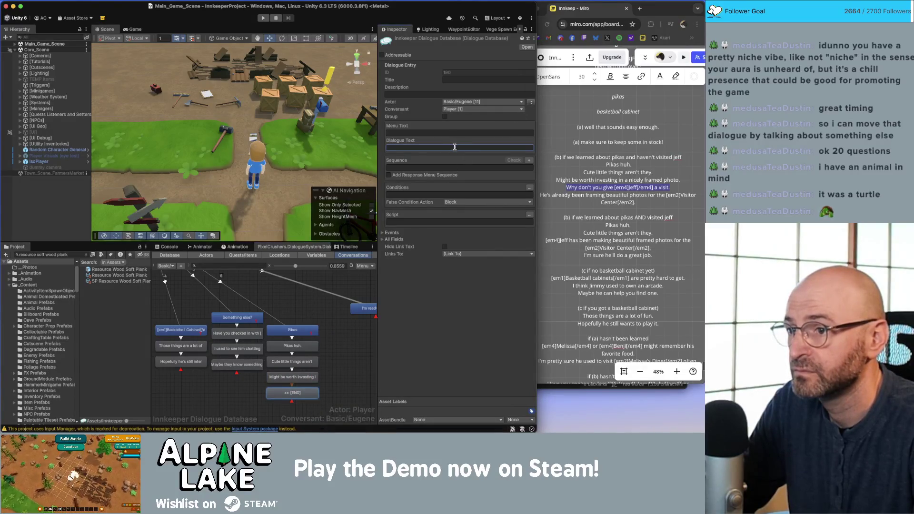
# Append the Visitor Center framed-photos line as a child of the Jeff visit node
pyautogui.click(323, 365)
pyautogui.scroll(-3, 341, 344)
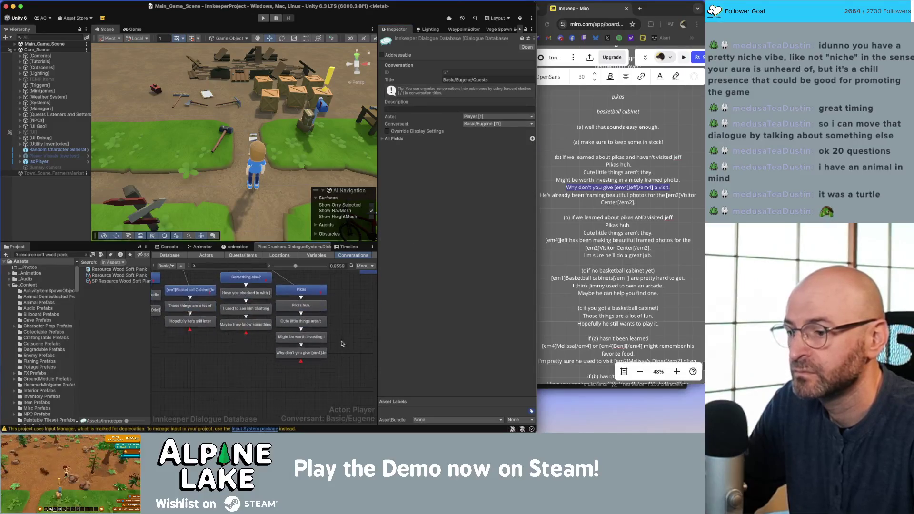
pyautogui.click(570, 196)
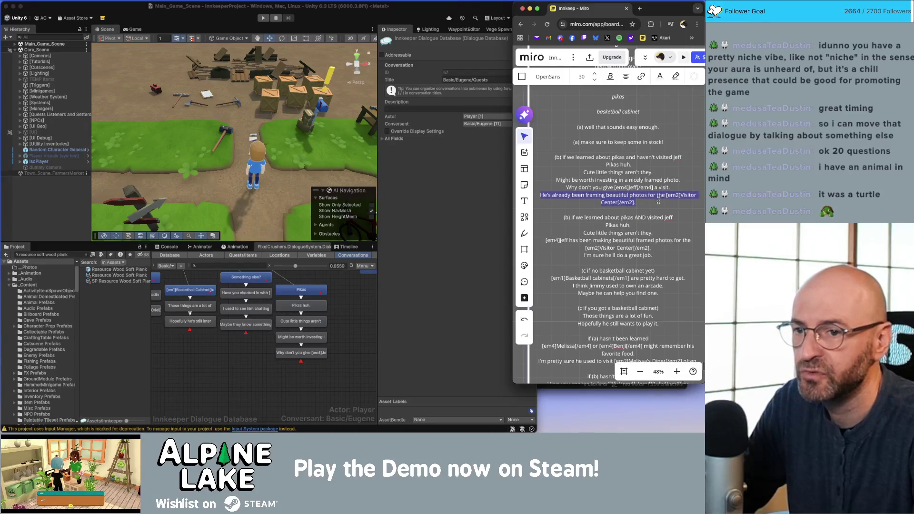
pyautogui.click(333, 346)
pyautogui.rightClick(308, 356)
pyautogui.click(321, 338)
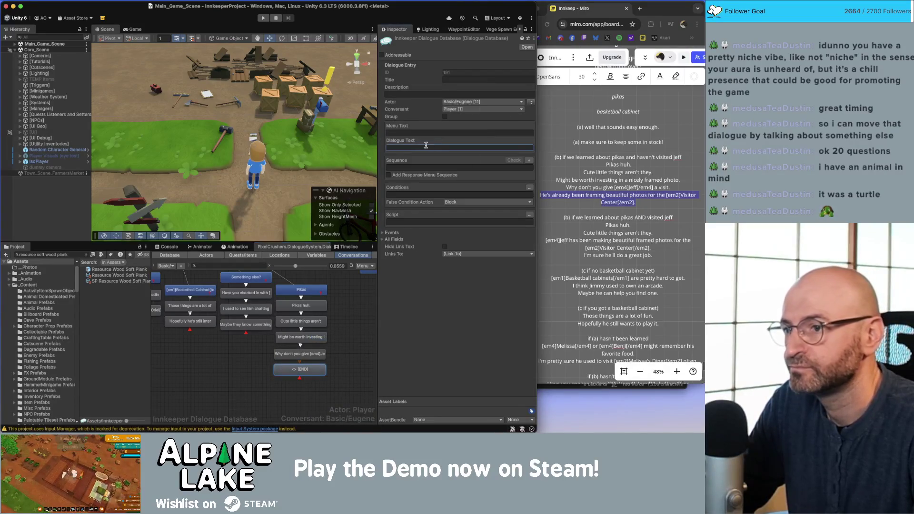
pyautogui.write("He's already been framing beautiful photos for the [em2]Visitor Center[/em2].")
pyautogui.click(344, 326)
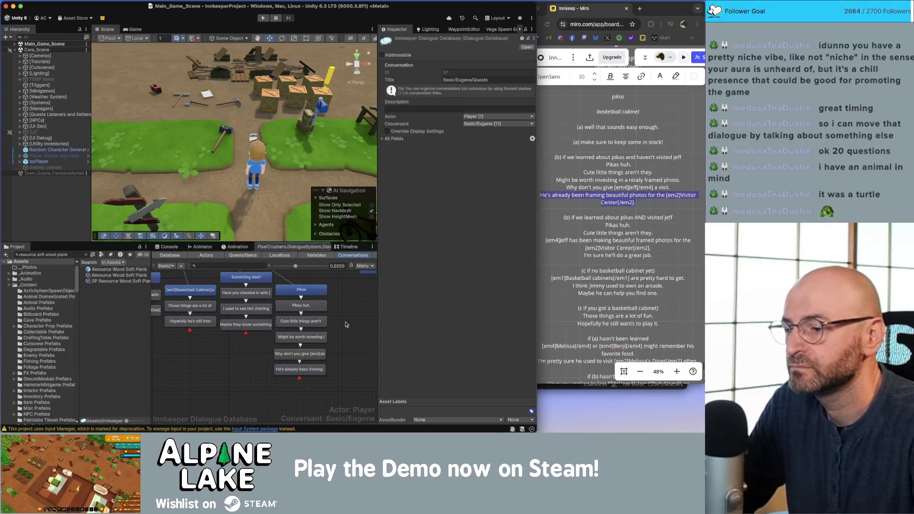
pyautogui.scroll(-2, 331, 327)
pyautogui.rightClick(312, 342)
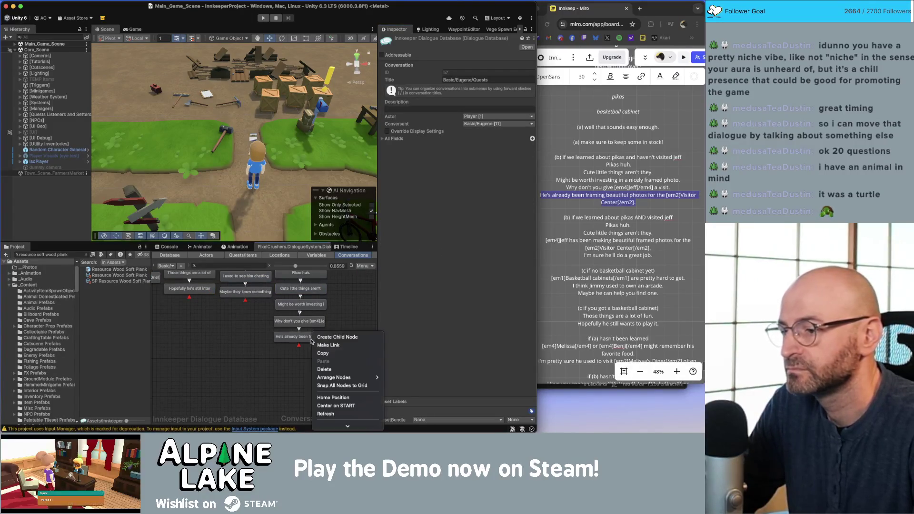
pyautogui.click(219, 342)
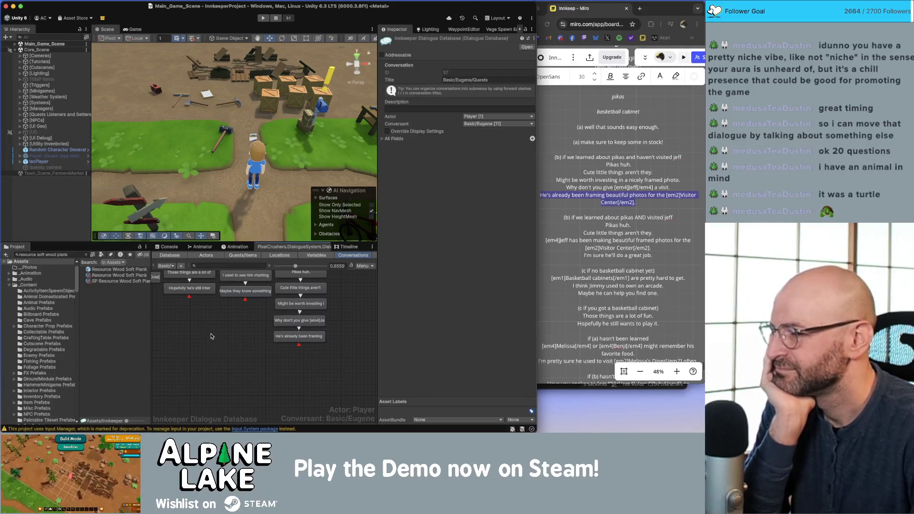
pyautogui.scroll(3, 224, 349)
# Shift the Pikas branch and middle node columns to even out their spacing
pyautogui.moveTo(238, 375)
pyautogui.mouseDown()
pyautogui.moveTo(372, 388)
pyautogui.moveTo(373, 305)
pyautogui.moveTo(335, 293)
pyautogui.moveTo(318, 301)
pyautogui.mouseUp()
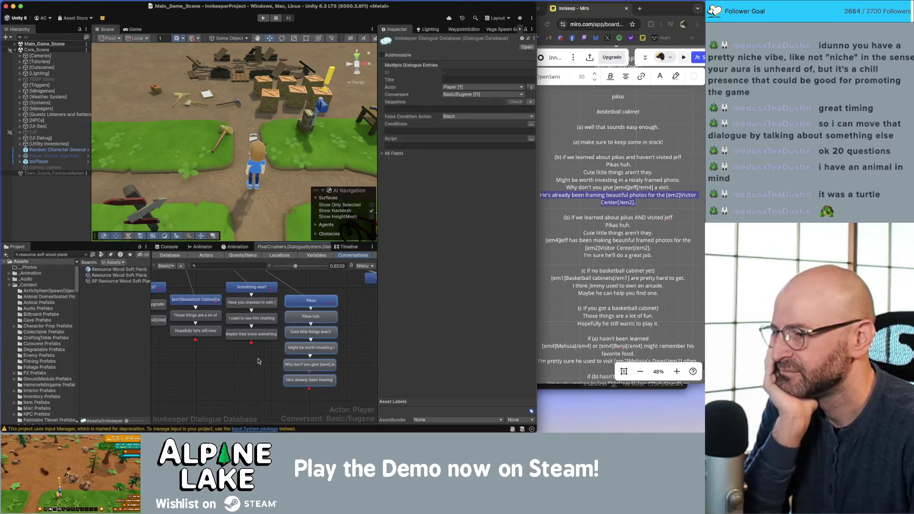
pyautogui.moveTo(262, 364)
pyautogui.mouseDown()
pyautogui.moveTo(257, 324)
pyautogui.moveTo(227, 287)
pyautogui.mouseUp()
pyautogui.click(228, 357)
pyautogui.scroll(2, 238, 358)
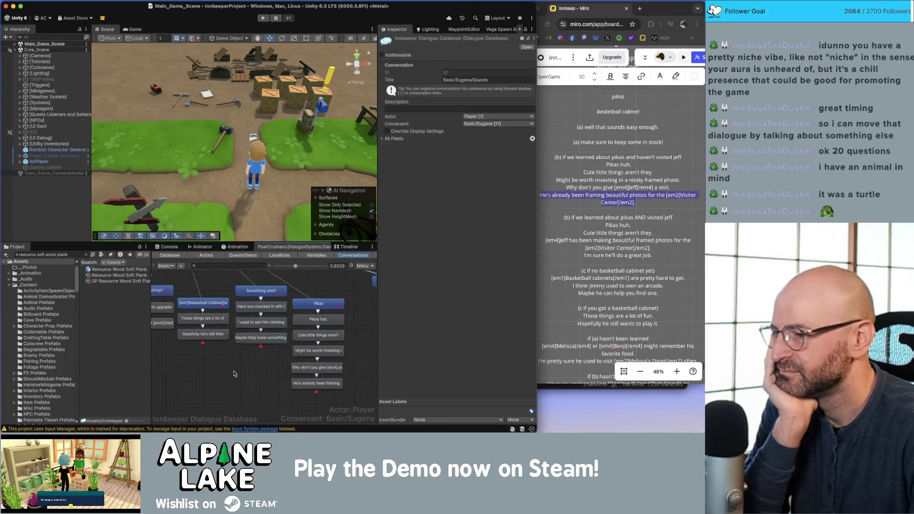
pyautogui.hscroll(-5, 267, 362)
pyautogui.scroll(-1, 305, 362)
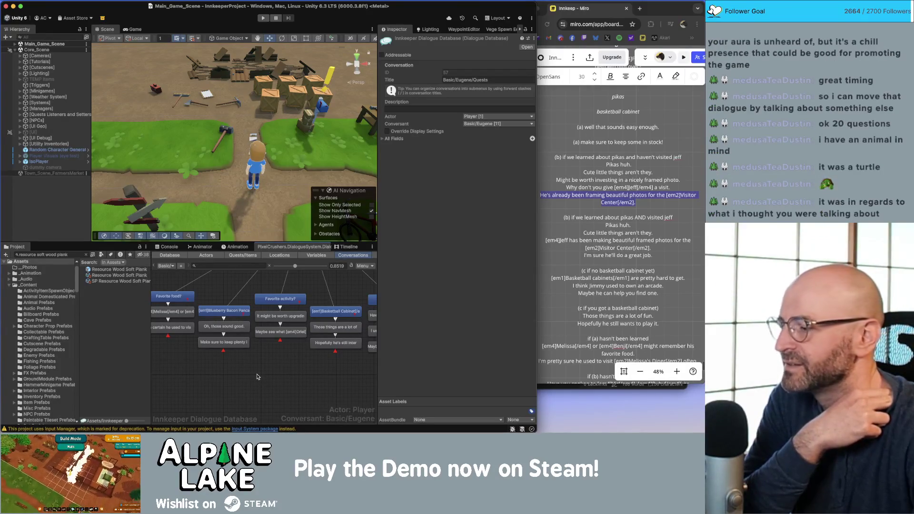
pyautogui.hscroll(-3, 255, 378)
pyautogui.moveTo(252, 378)
pyautogui.mouseDown()
pyautogui.moveTo(219, 307)
pyautogui.moveTo(246, 326)
pyautogui.mouseUp()
pyautogui.scroll(-5, 247, 326)
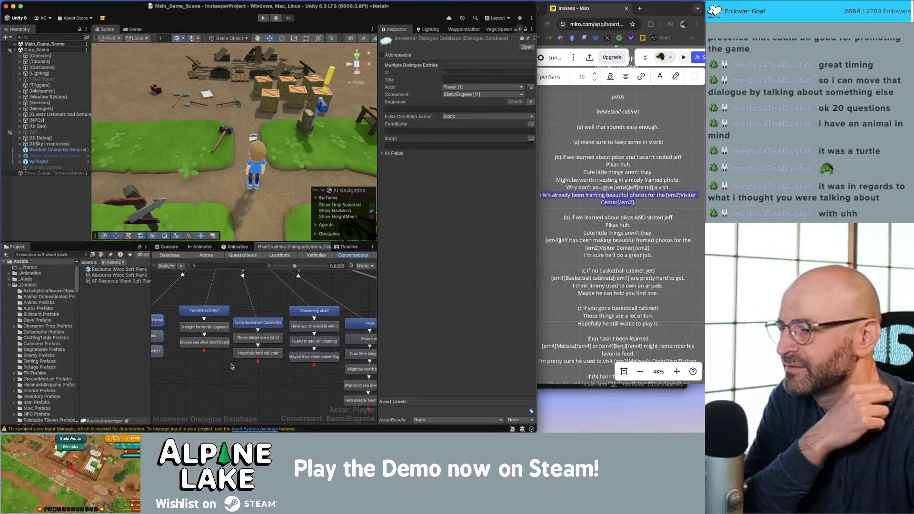
pyautogui.scroll(-1, 206, 359)
pyautogui.click(244, 315)
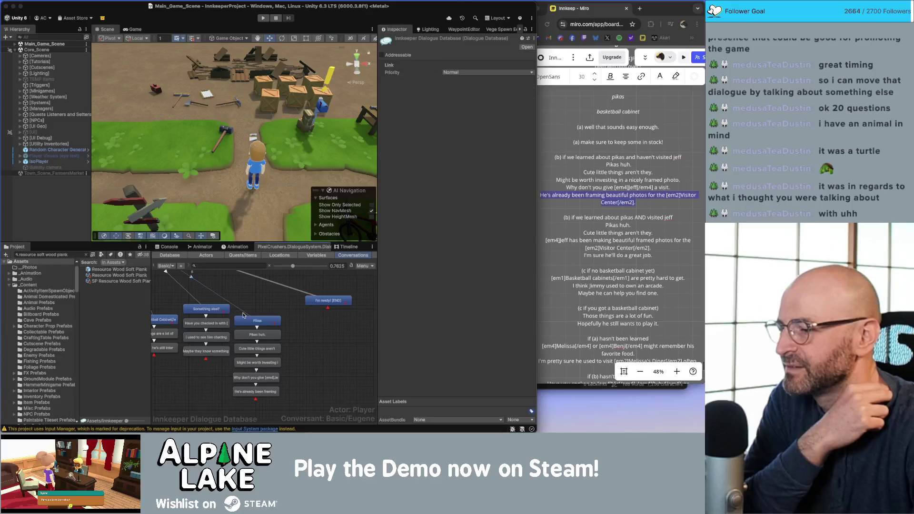
pyautogui.click(309, 353)
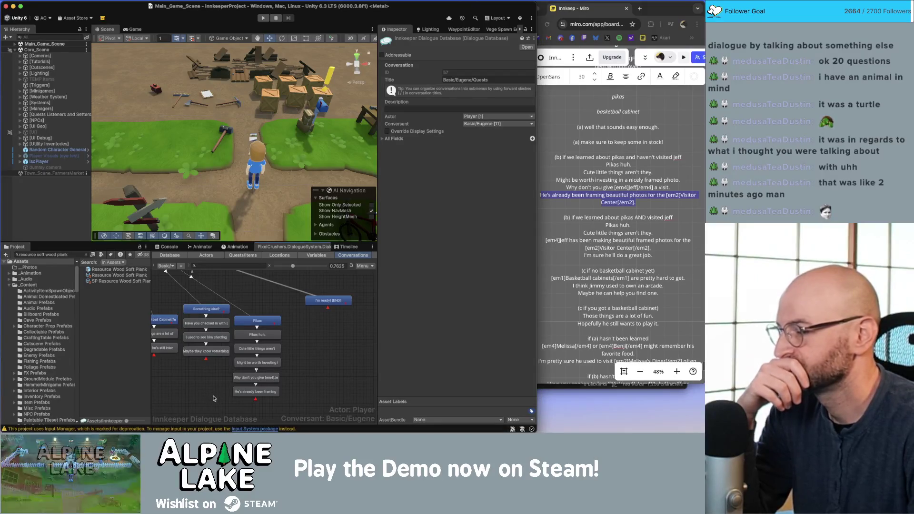
# Box-select a group of nodes, then pan the graph to reveal the remaining branches
pyautogui.moveTo(225, 410)
pyautogui.mouseDown()
pyautogui.moveTo(238, 302)
pyautogui.moveTo(243, 314)
pyautogui.mouseUp()
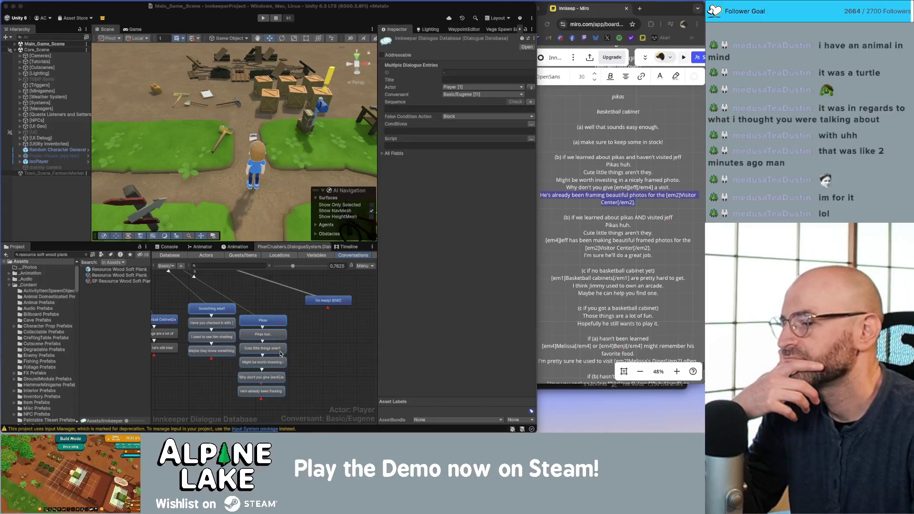
pyautogui.click(305, 348)
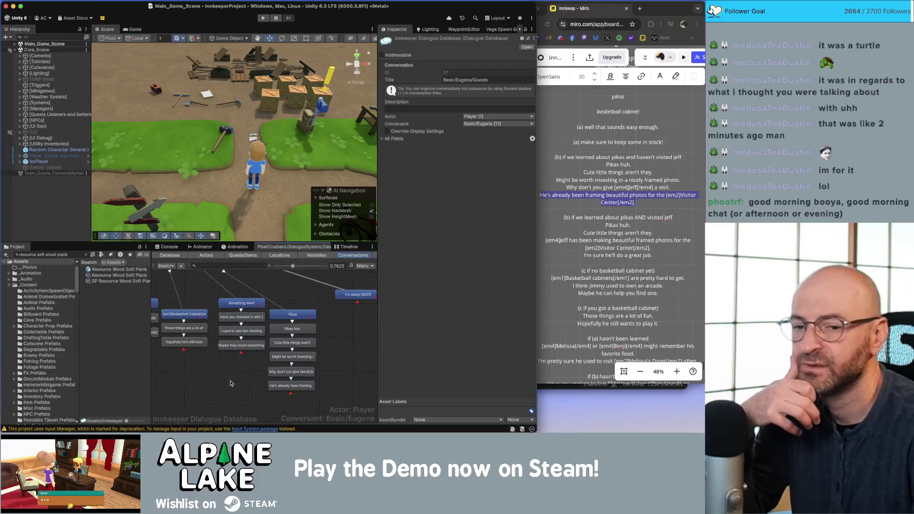
pyautogui.moveTo(213, 391); pyautogui.dragTo(294, 383)
pyautogui.scroll(-2, 293, 382)
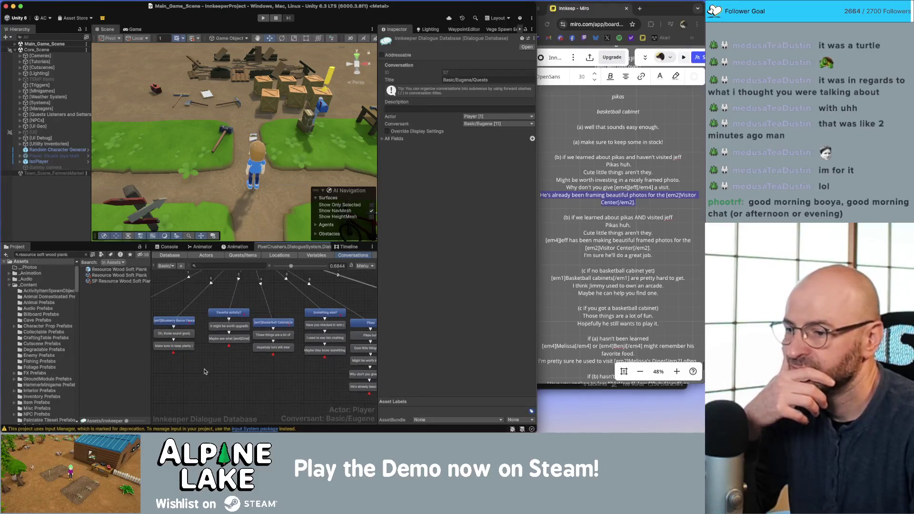
pyautogui.hscroll(5, 254, 376)
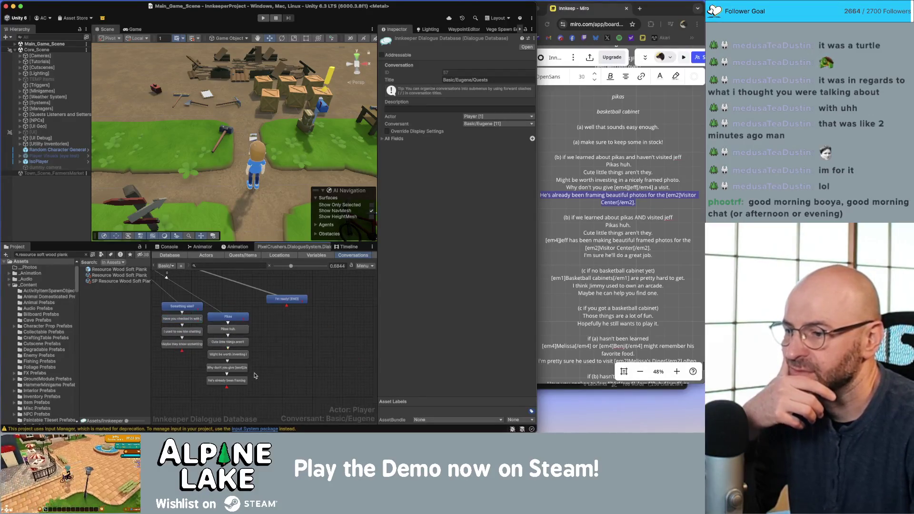
pyautogui.scroll(4, 265, 357)
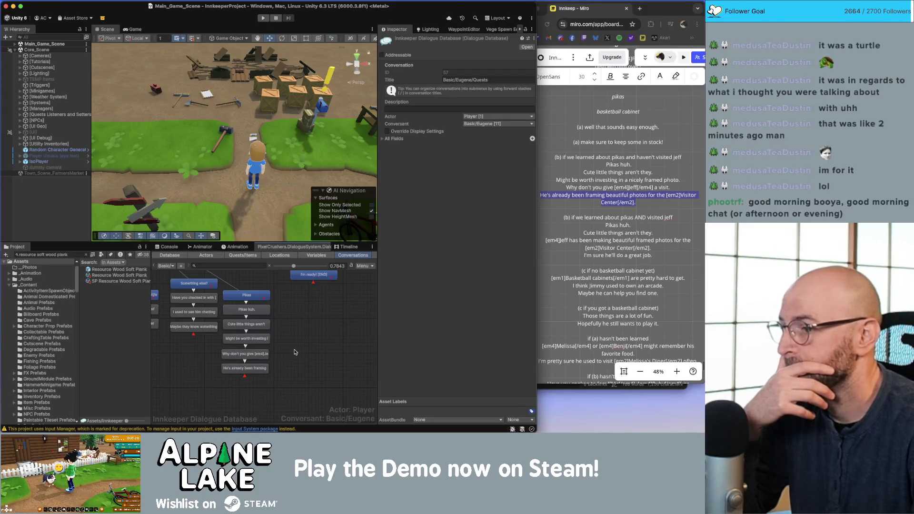
# Move the chain below 'Pikas huh.' down and shift the Pikas and 'Pikas huh.' nodes right
pyautogui.moveTo(288, 315); pyautogui.dragTo(220, 379)
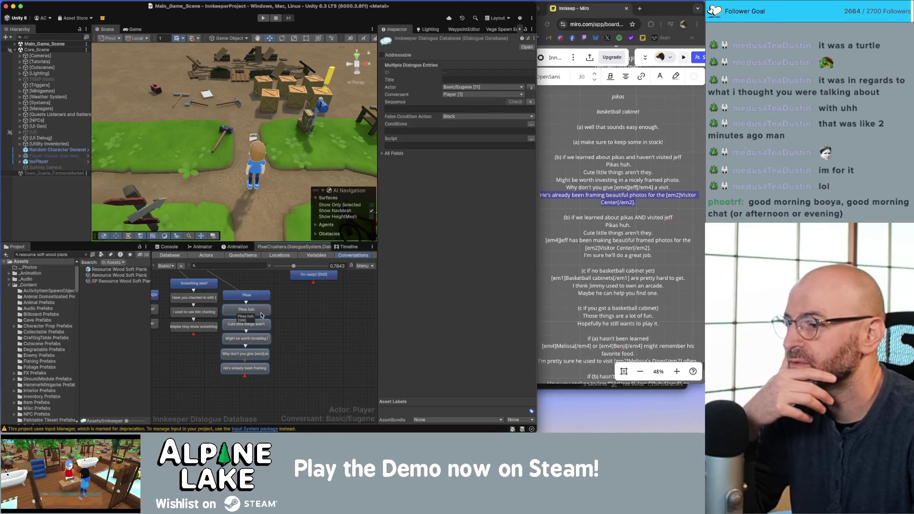
pyautogui.moveTo(261, 318)
pyautogui.mouseDown()
pyautogui.moveTo(260, 332)
pyautogui.moveTo(261, 319)
pyautogui.mouseUp()
pyautogui.click(260, 332)
pyautogui.moveTo(266, 385); pyautogui.dragTo(266, 381)
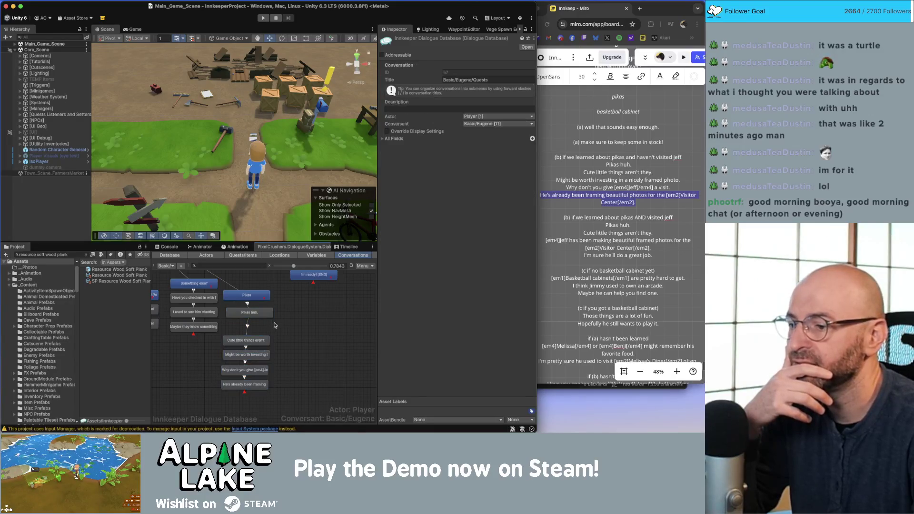
pyautogui.click(261, 298)
pyautogui.moveTo(296, 331)
pyautogui.mouseDown()
pyautogui.moveTo(265, 296)
pyautogui.moveTo(291, 298)
pyautogui.mouseUp()
# Add a second child node under 'Pikas huh.' with Eugene as the speaker
pyautogui.click(284, 314)
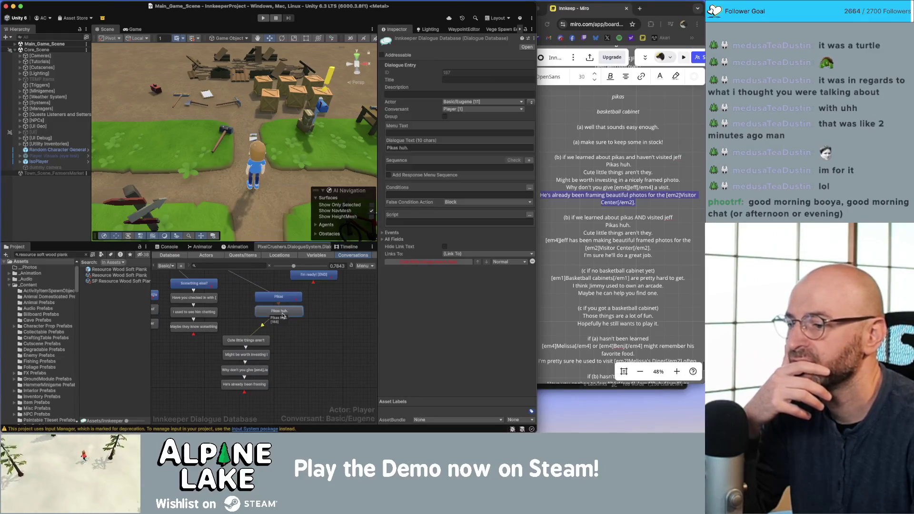
pyautogui.rightClick(289, 318)
pyautogui.click(298, 326)
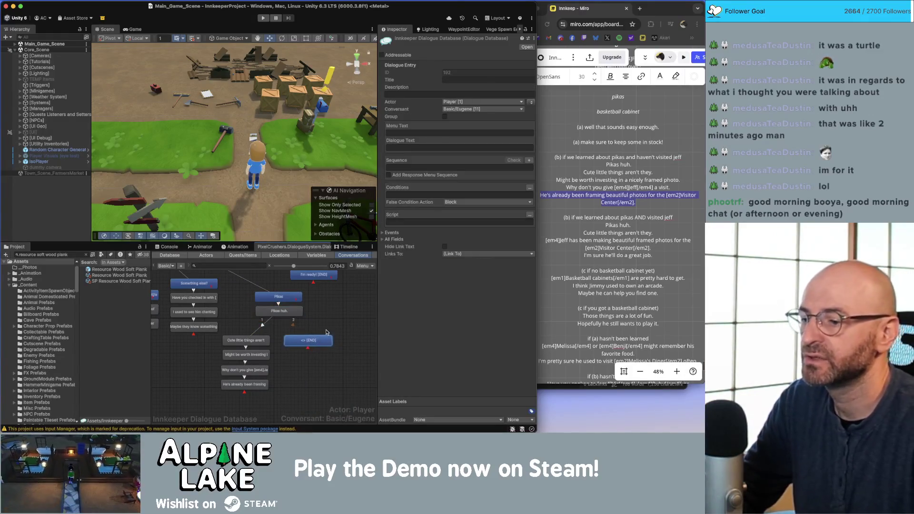
pyautogui.click(530, 102)
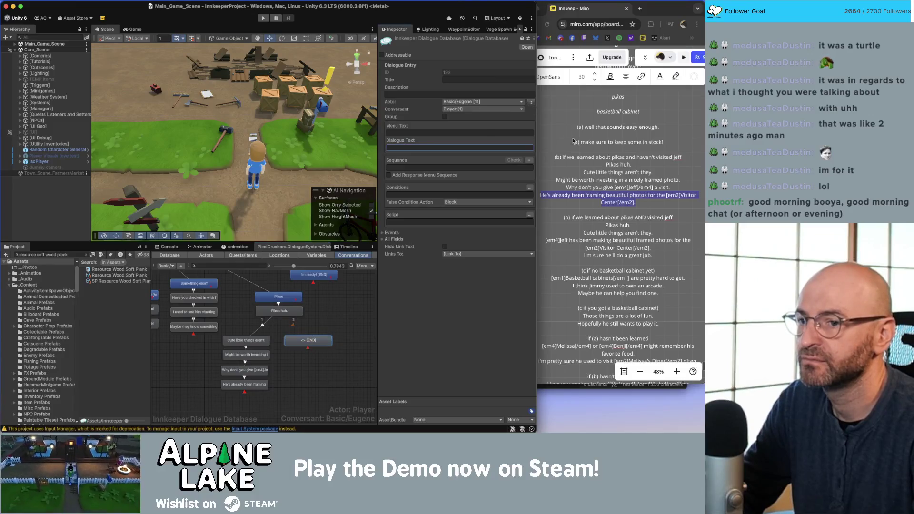
pyautogui.click(606, 193)
pyautogui.click(618, 178)
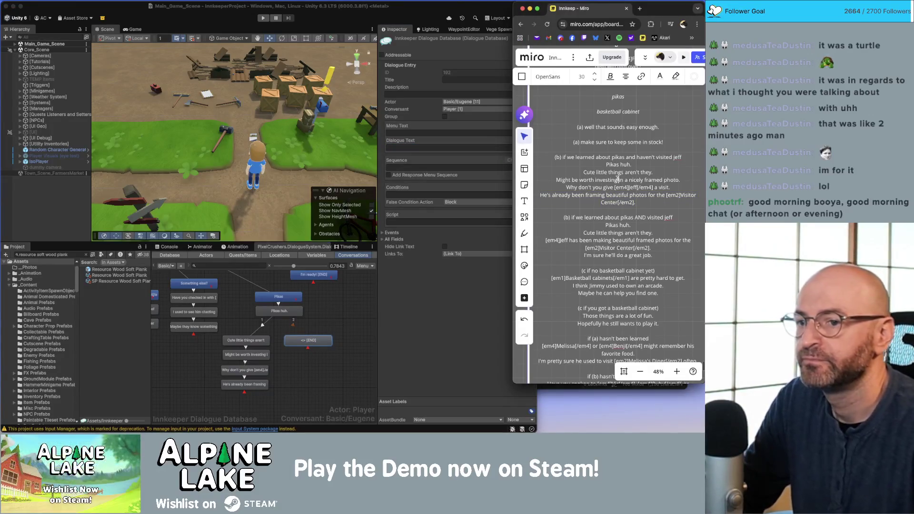
pyautogui.click(329, 364)
# Review the Cute little things, investing and Jeff lines, then move 'Cute little things' up-right
pyautogui.click(309, 375)
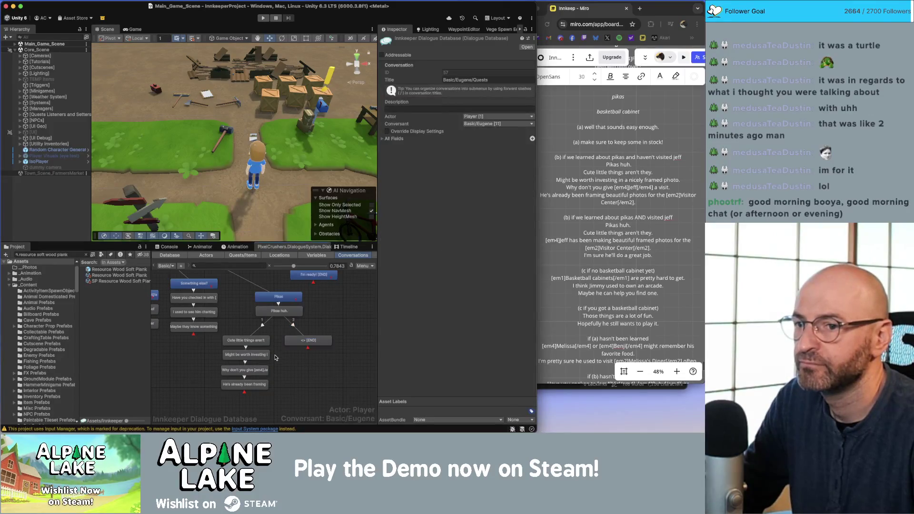
pyautogui.click(248, 342)
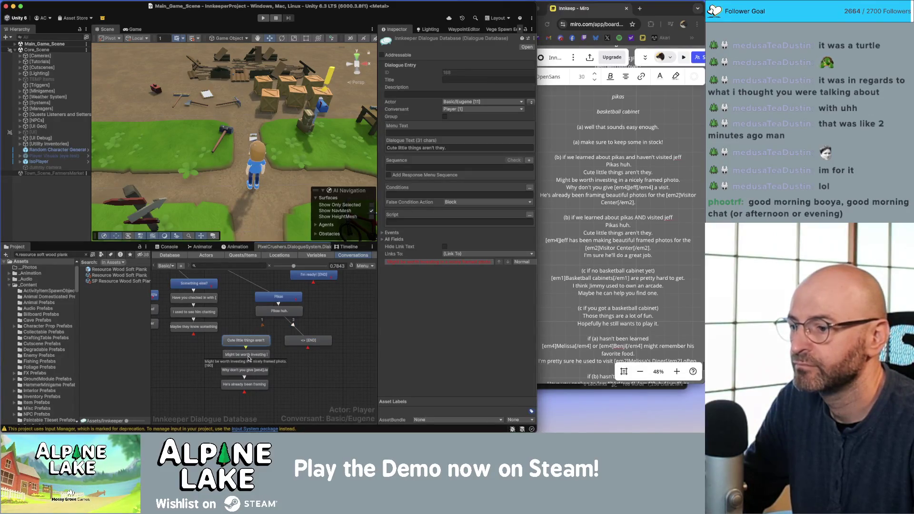
pyautogui.click(249, 356)
pyautogui.click(262, 370)
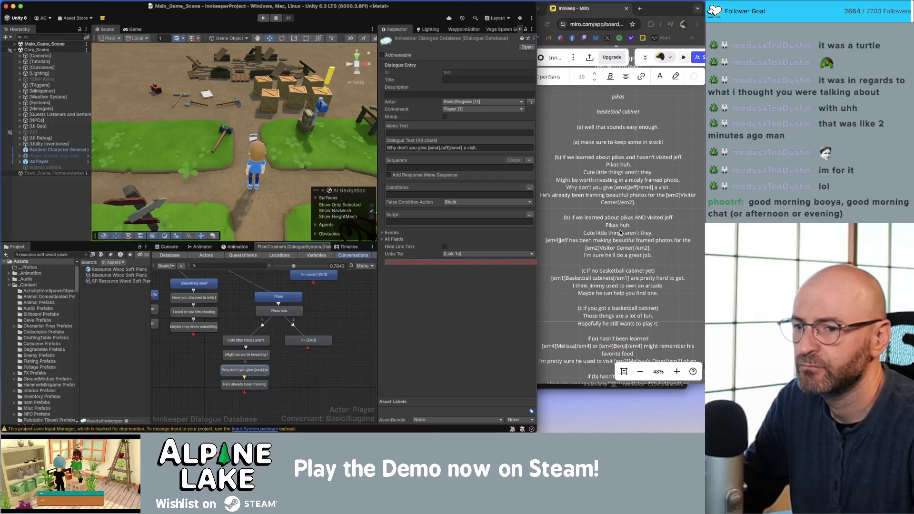
pyautogui.click(614, 228)
pyautogui.doubleClick(612, 226)
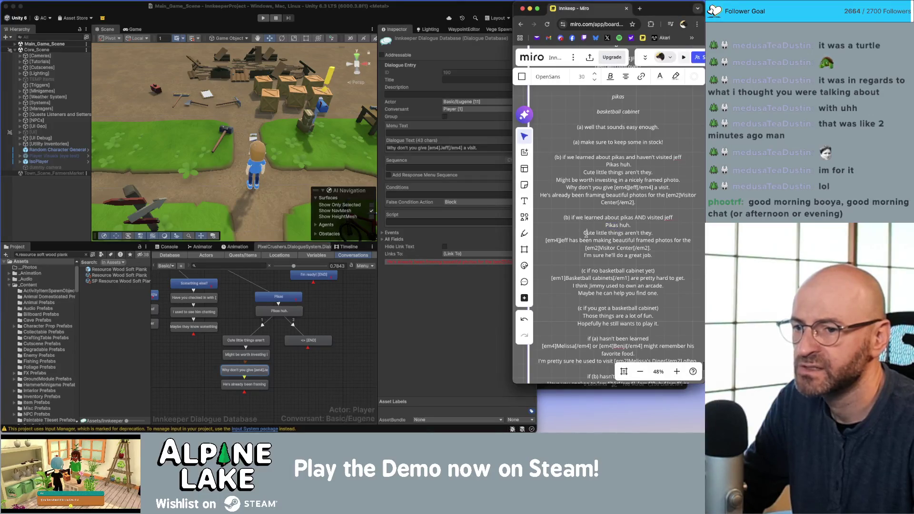
pyautogui.click(260, 341)
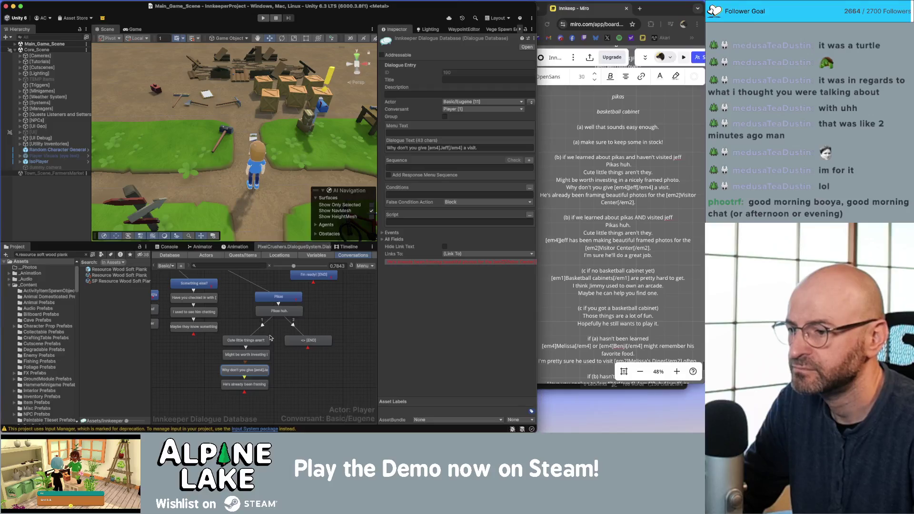
pyautogui.moveTo(260, 342)
pyautogui.mouseDown()
pyautogui.moveTo(276, 332)
pyautogui.moveTo(306, 348)
pyautogui.mouseUp()
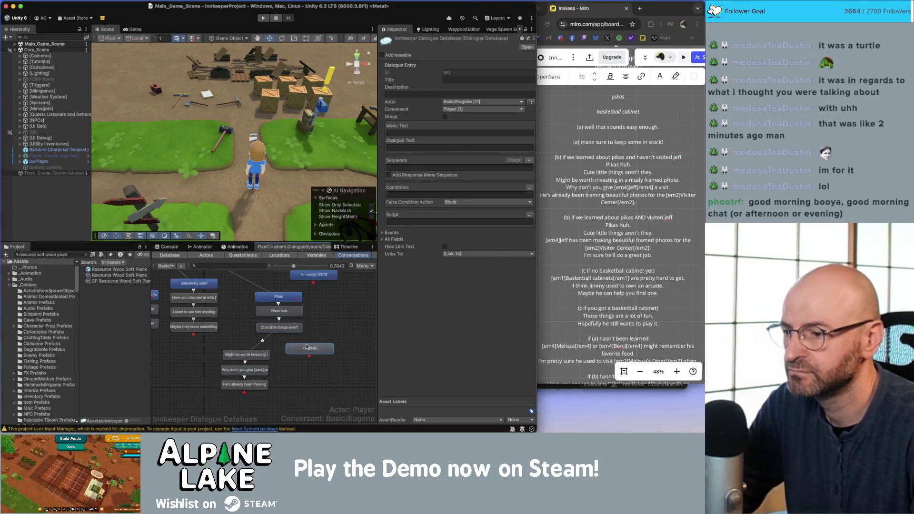
# Remove the link from 'Cute little things' to END and add a new child node beneath it
pyautogui.click(304, 343)
pyautogui.press('Delete')
pyautogui.press('Return')
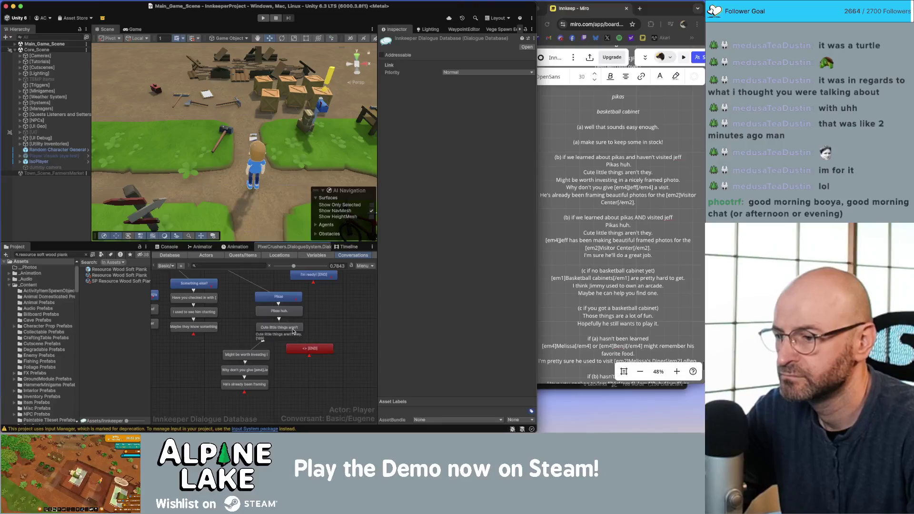
pyautogui.rightClick(295, 331)
pyautogui.click(305, 338)
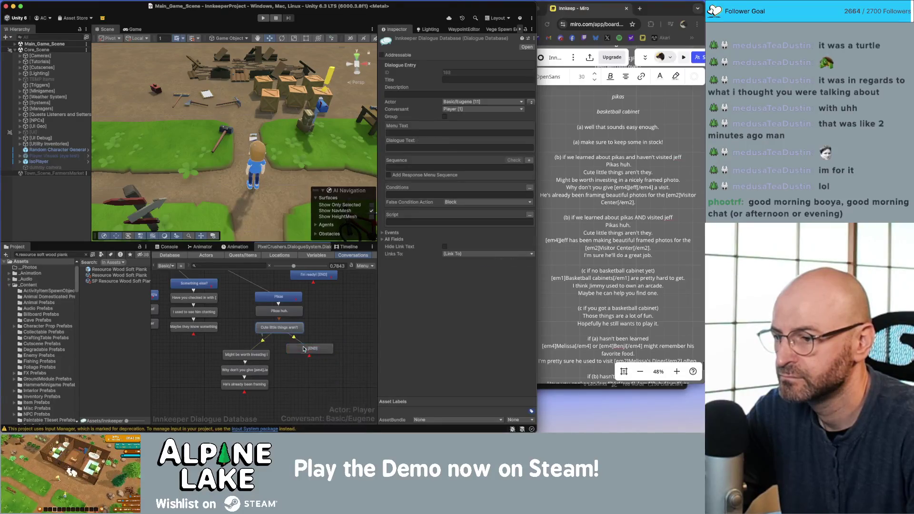
pyautogui.moveTo(309, 352); pyautogui.dragTo(309, 356)
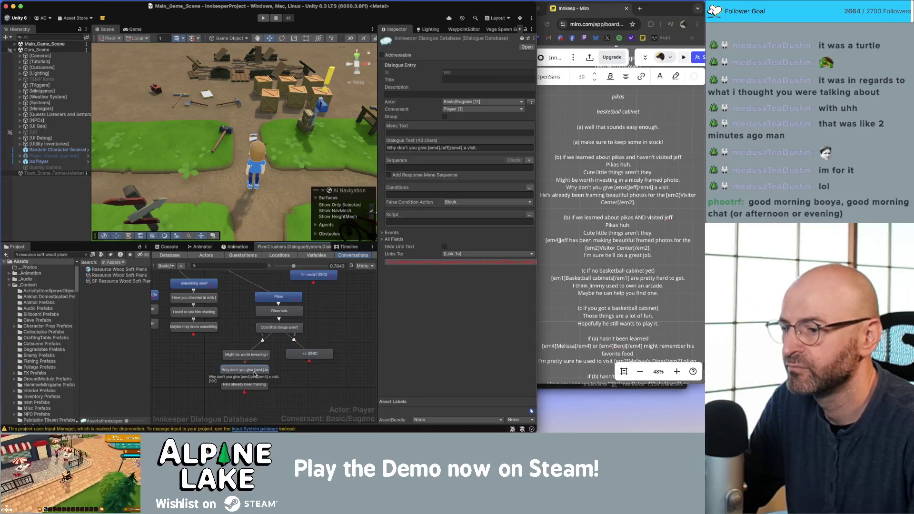
# Close the [em4]Jeff[/em4] tag in the script and paste the framed-photos line into the node
pyautogui.click(623, 226)
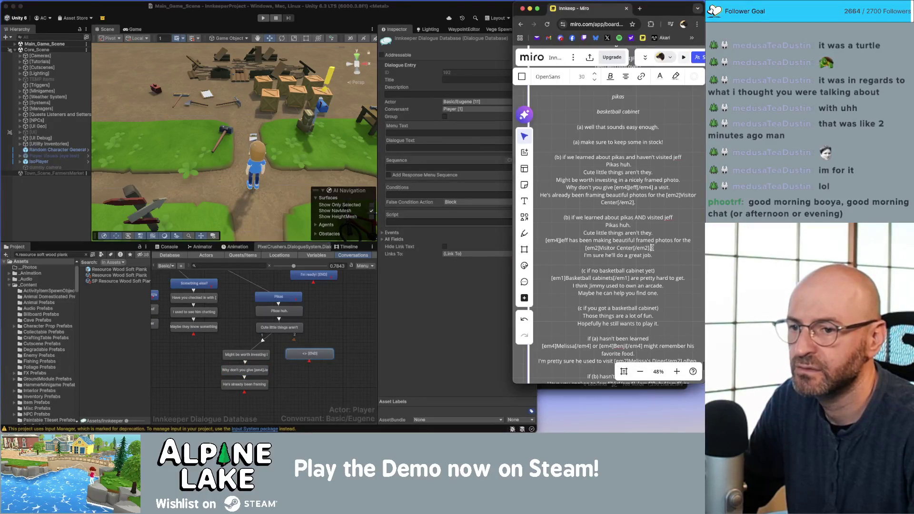
pyautogui.press('Up')
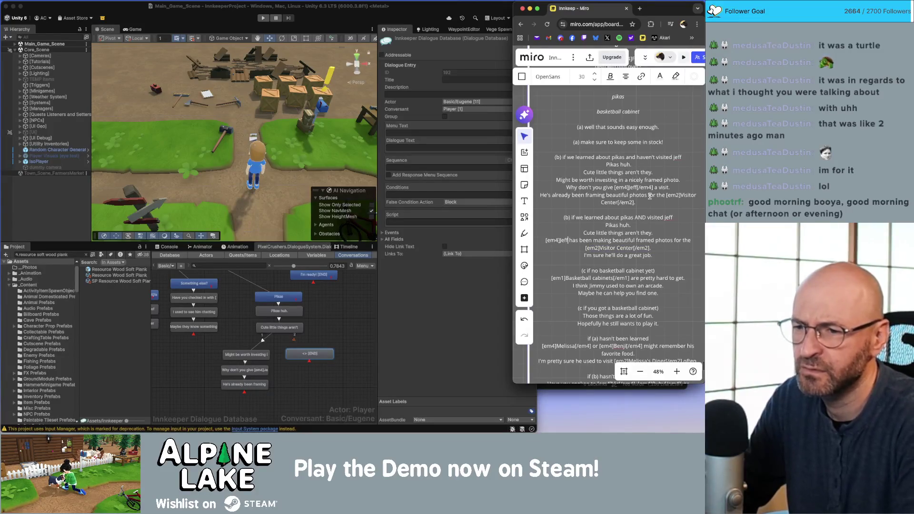
pyautogui.write('[/em4]')
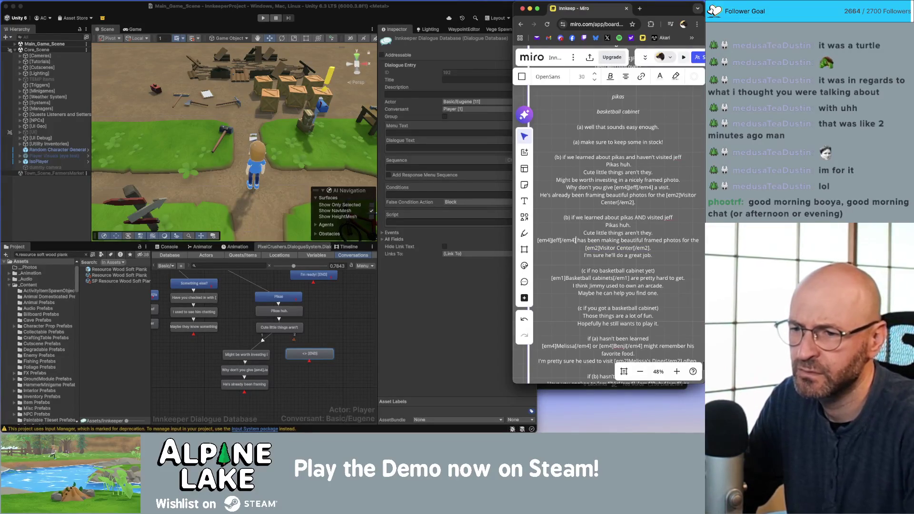
pyautogui.moveTo(652, 247); pyautogui.dragTo(537, 241)
pyautogui.press('super+c')
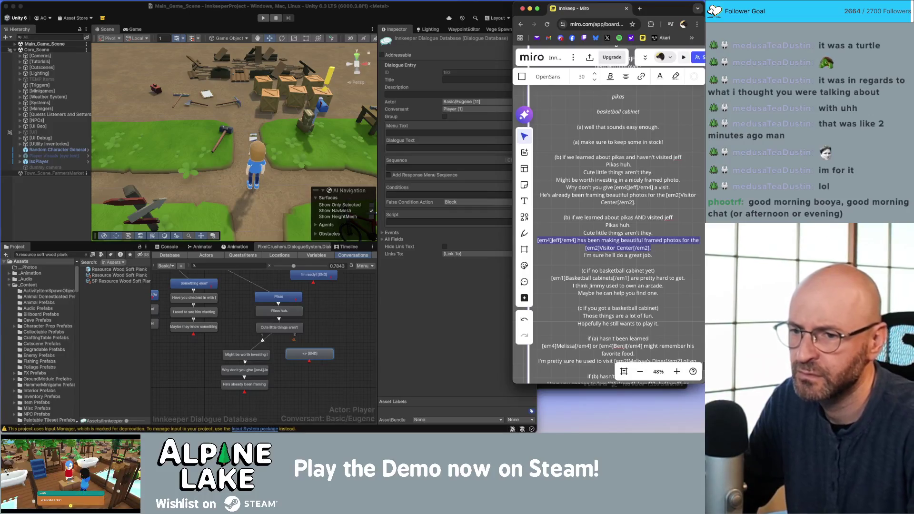
pyautogui.click(456, 274)
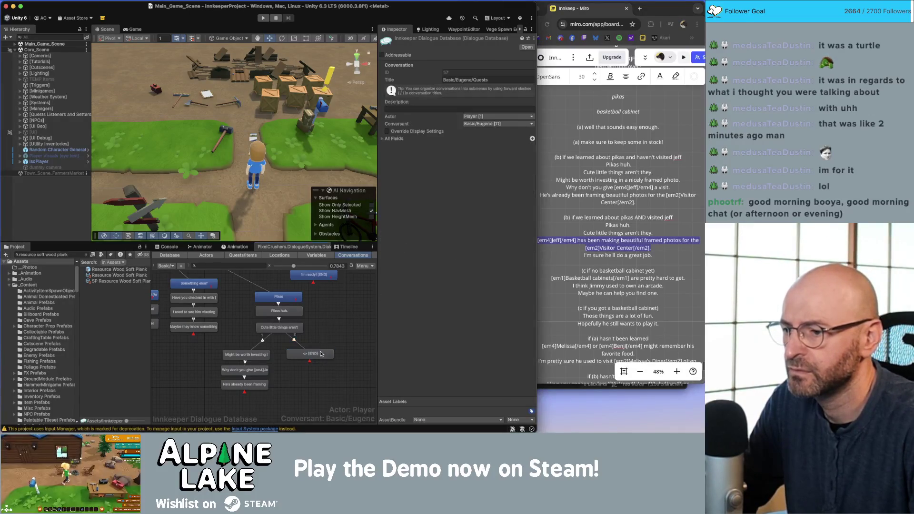
pyautogui.click(413, 147)
pyautogui.press('super+v')
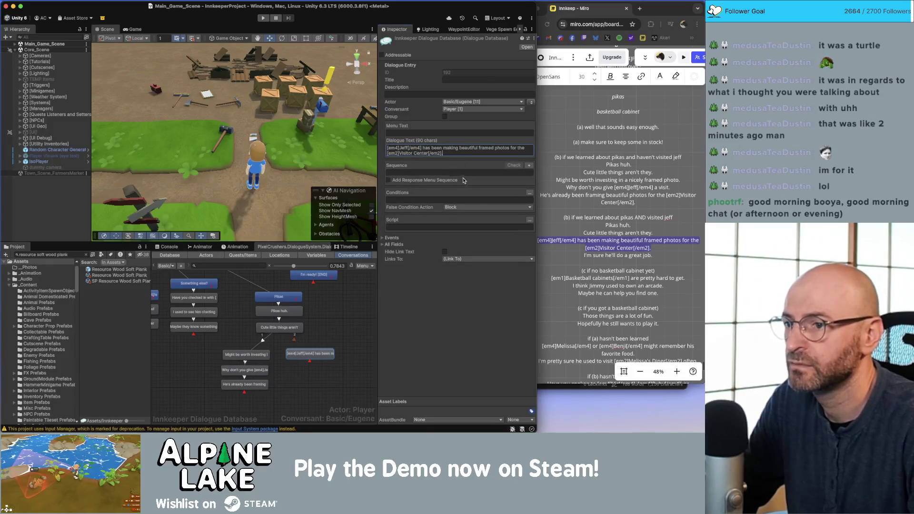
# Add the child line 'I'm sure he'll do a great job.' under the Jeff line
pyautogui.click(609, 256)
pyautogui.tripleClick(608, 255)
pyautogui.press('super+c')
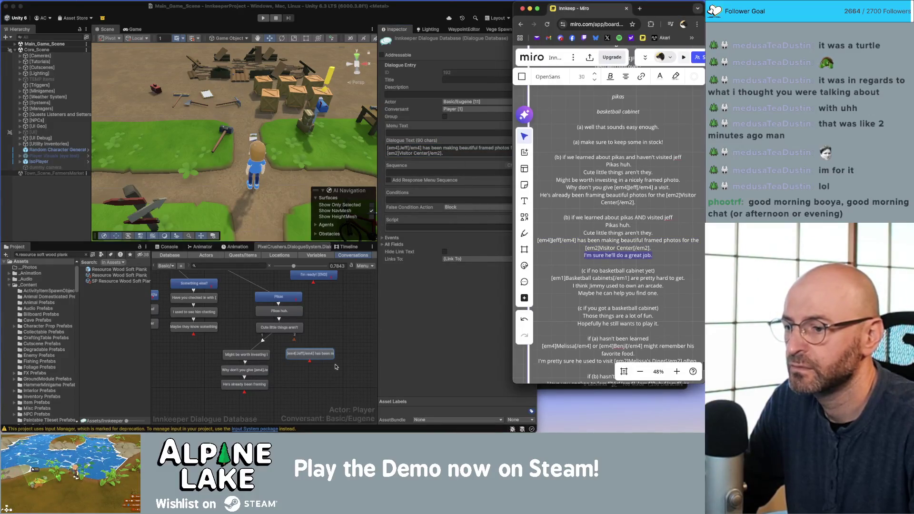
pyautogui.click(336, 367)
pyautogui.rightClick(329, 354)
pyautogui.click(340, 342)
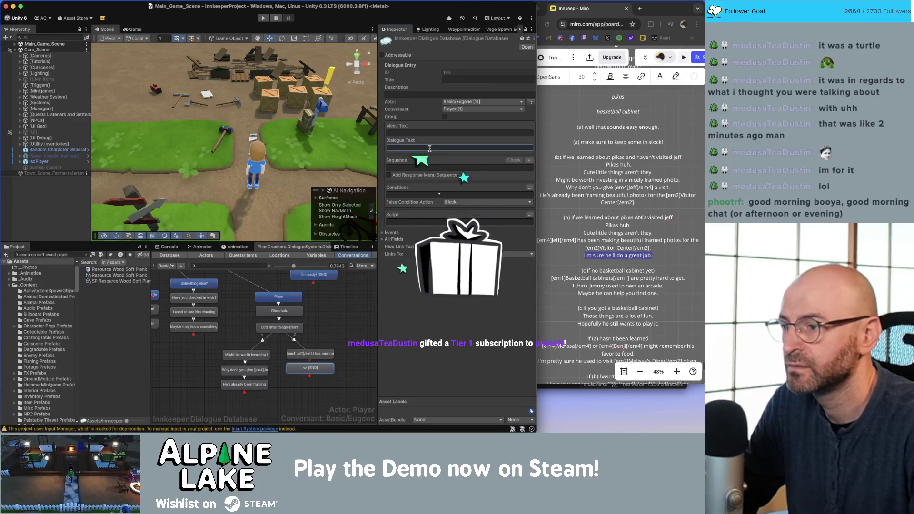
pyautogui.press('super+v')
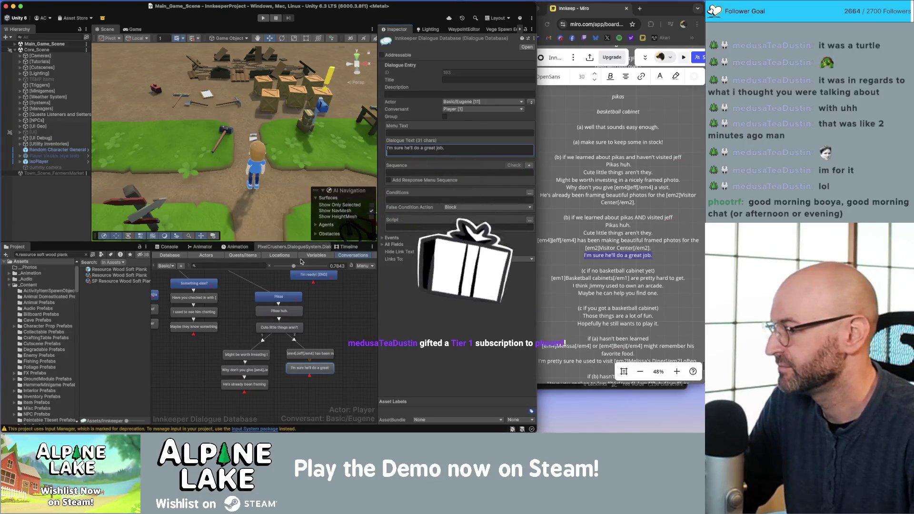
# Select the Jeff framed-photos node and open its condition builder
pyautogui.click(331, 328)
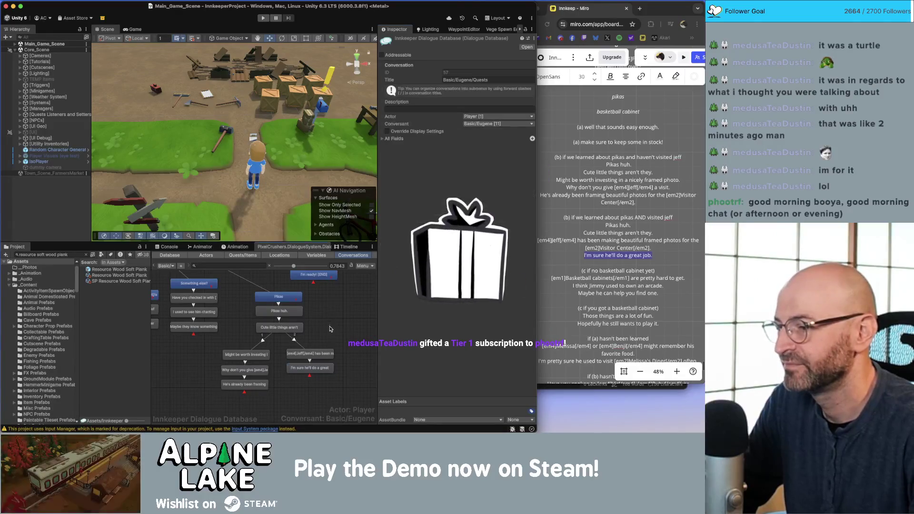
pyautogui.click(292, 329)
pyautogui.click(309, 354)
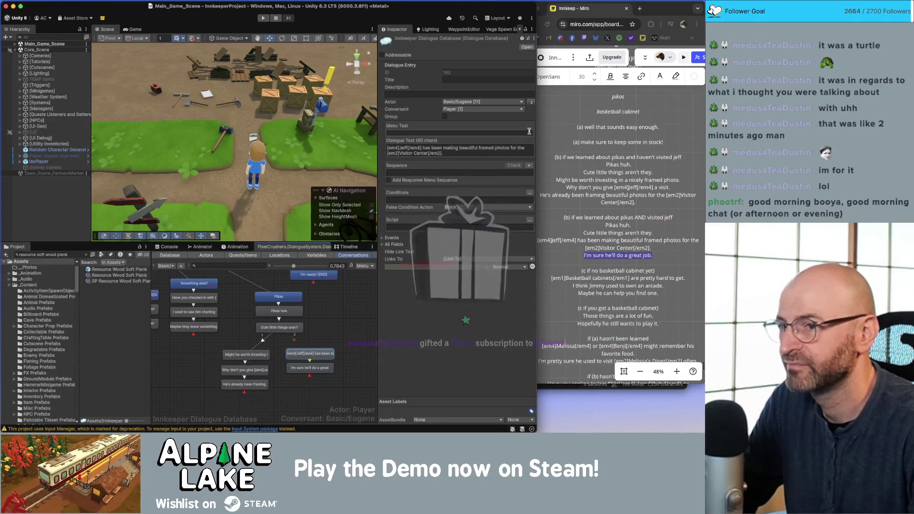
pyautogui.click(530, 192)
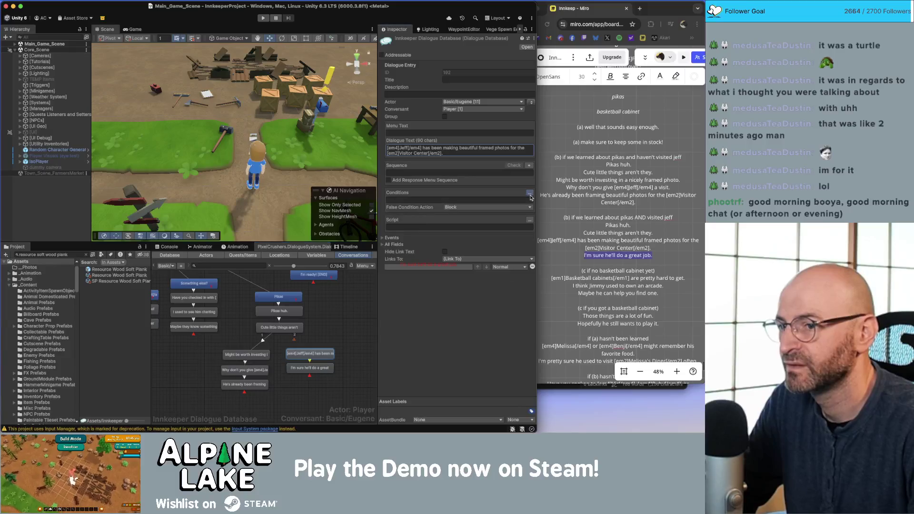
# Add a condition to the Jeff line requiring quest 'It's Pronounced Pike-uh' to be active
pyautogui.click(392, 201)
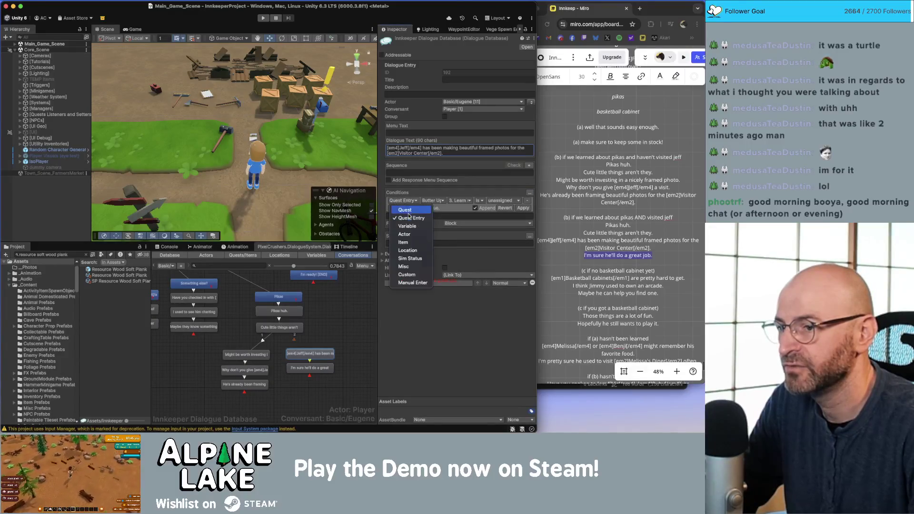
pyautogui.click(413, 209)
pyautogui.click(434, 200)
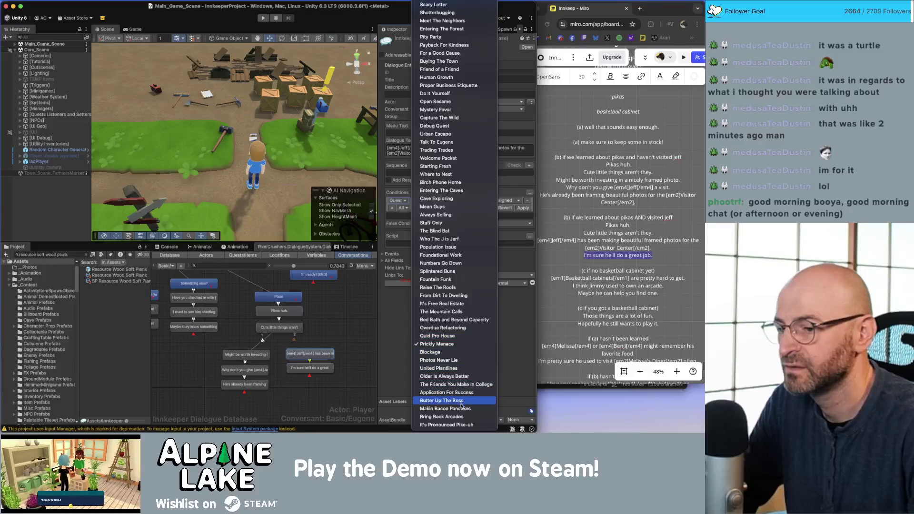
pyautogui.click(457, 425)
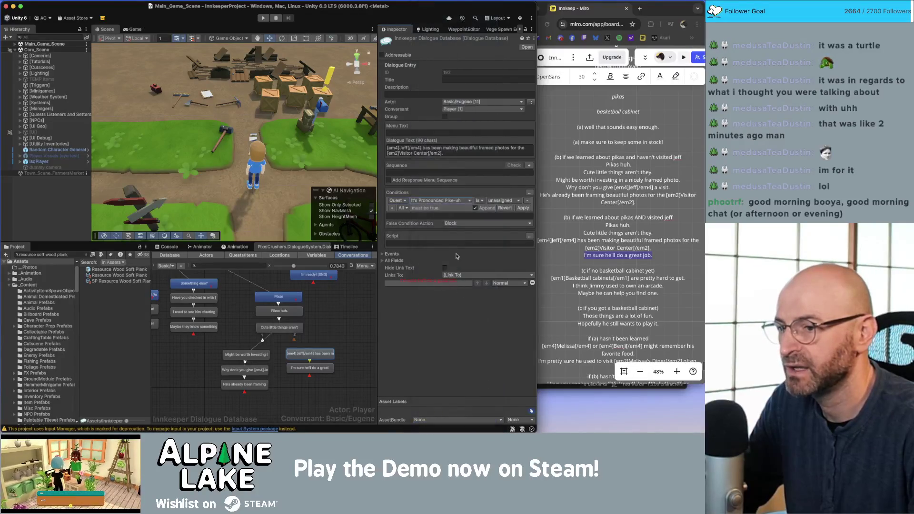
pyautogui.click(496, 201)
pyautogui.click(504, 219)
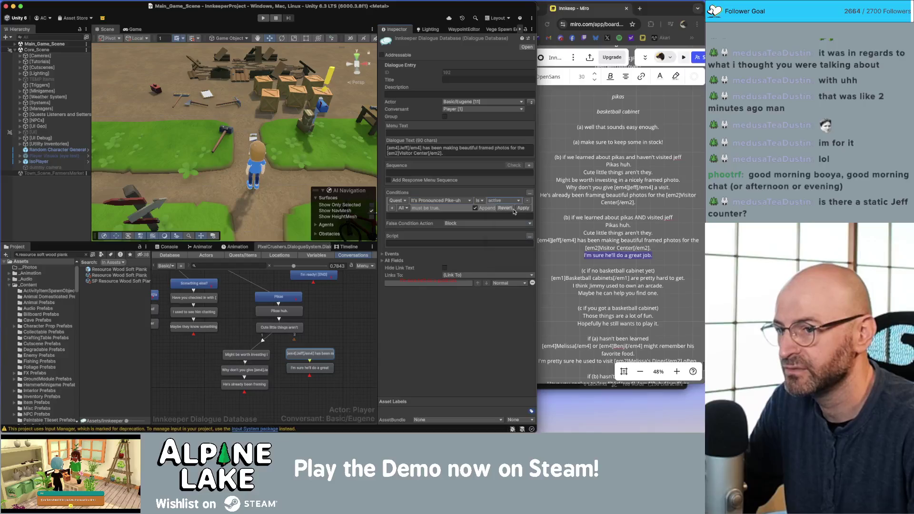
pyautogui.click(528, 208)
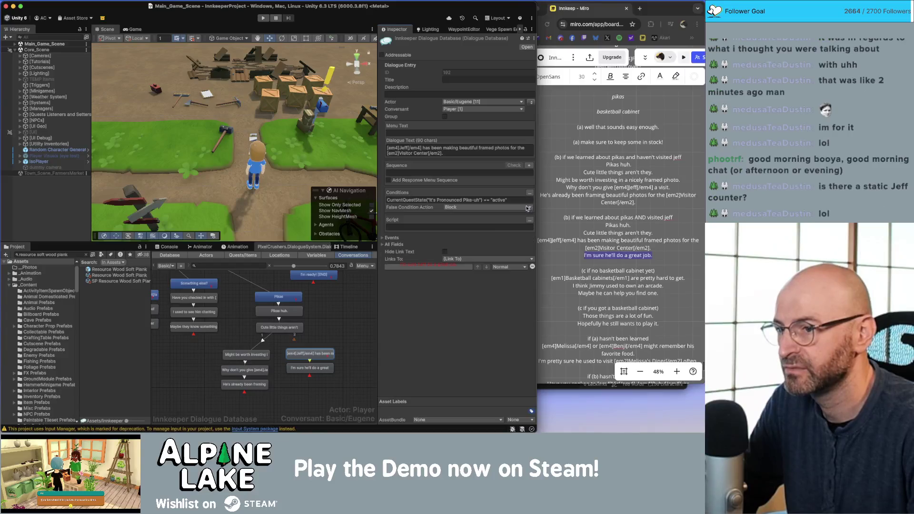
# Set the link into the Jeff line to Above Normal priority
pyautogui.click(237, 326)
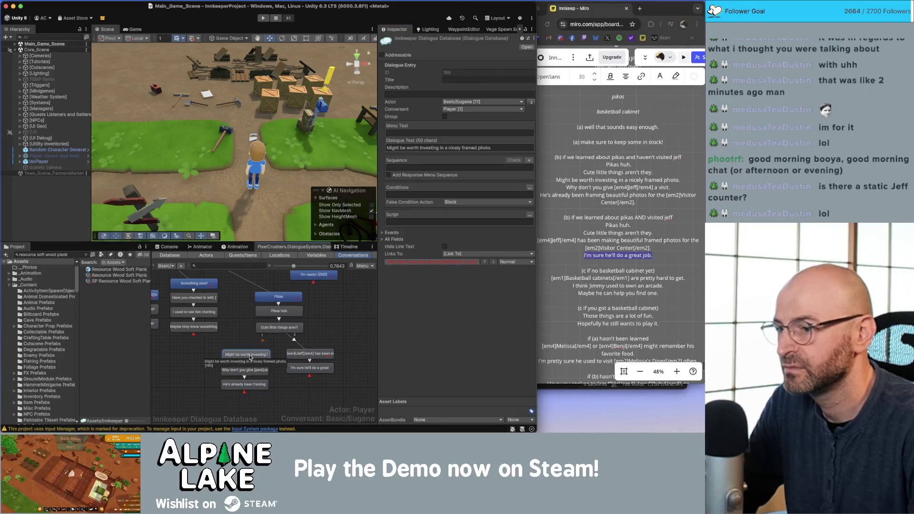
pyautogui.click(337, 332)
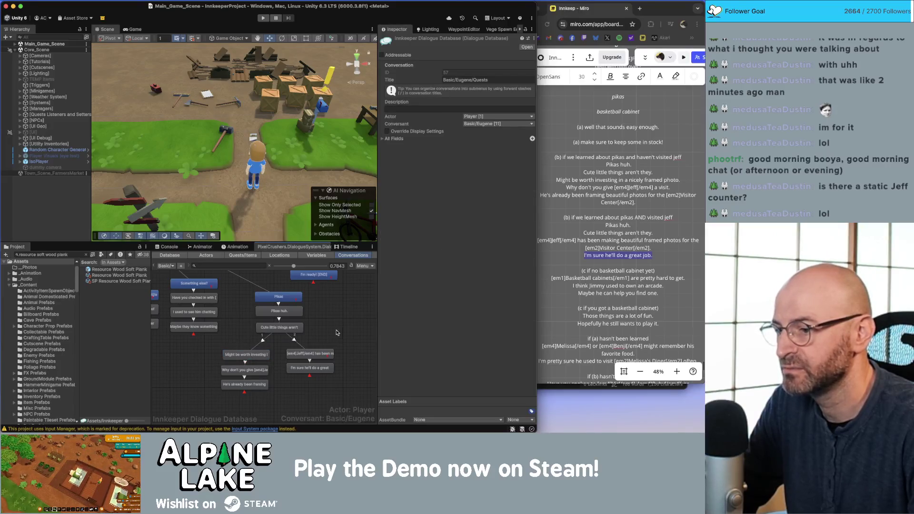
pyautogui.click(294, 341)
pyautogui.click(453, 72)
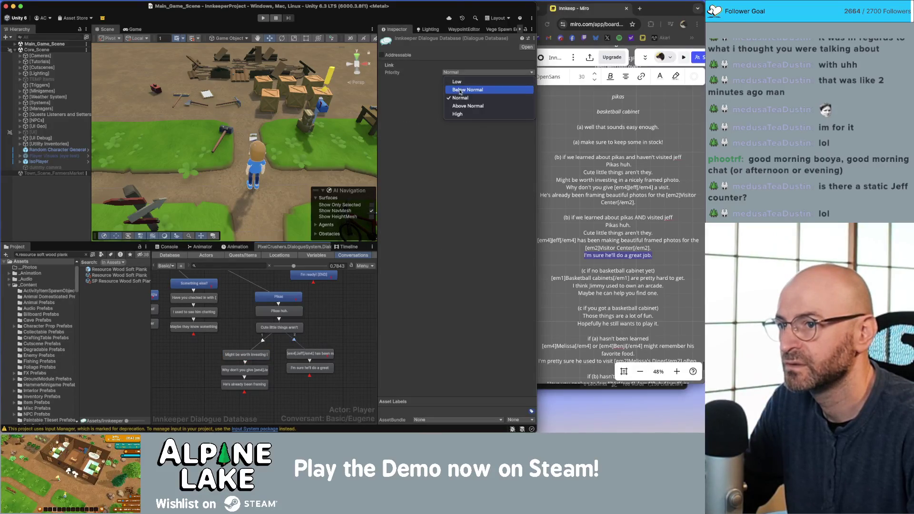
pyautogui.click(460, 105)
pyautogui.click(330, 315)
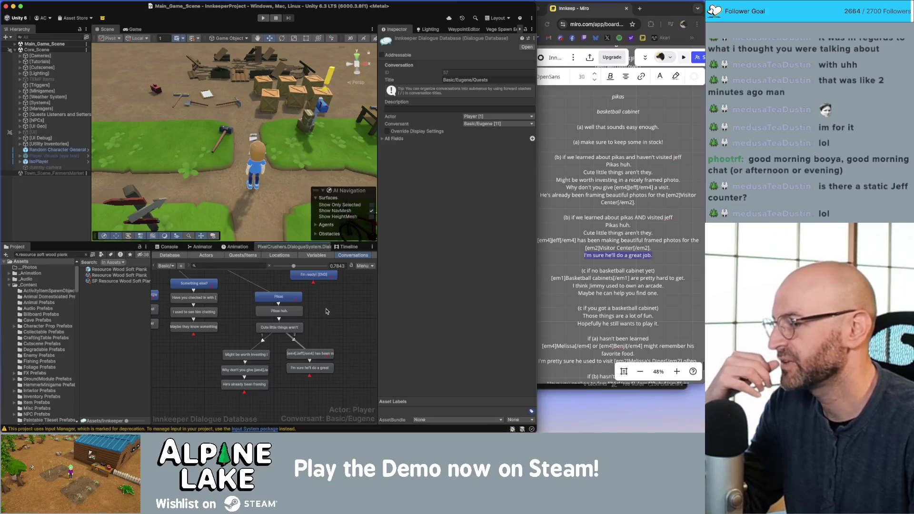
pyautogui.moveTo(327, 311)
pyautogui.mouseDown()
pyautogui.moveTo(339, 336)
pyautogui.moveTo(329, 380)
pyautogui.mouseUp()
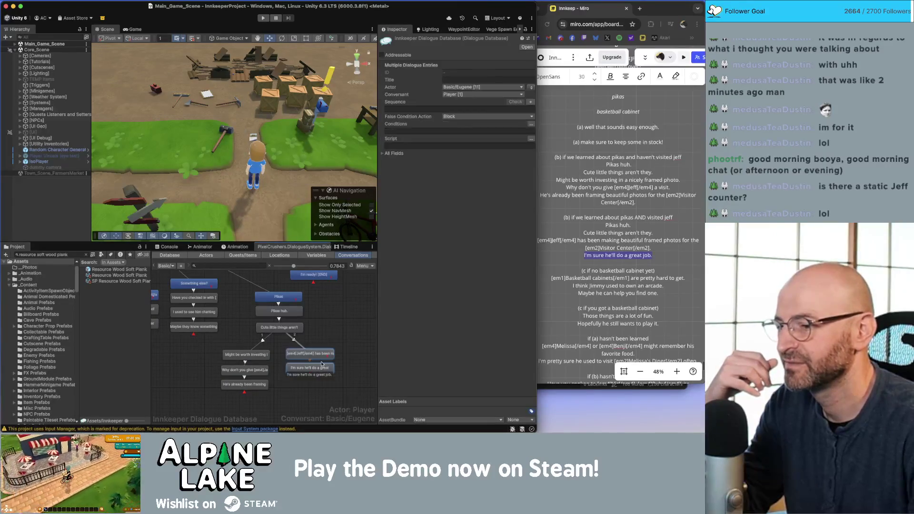
pyautogui.click(322, 340)
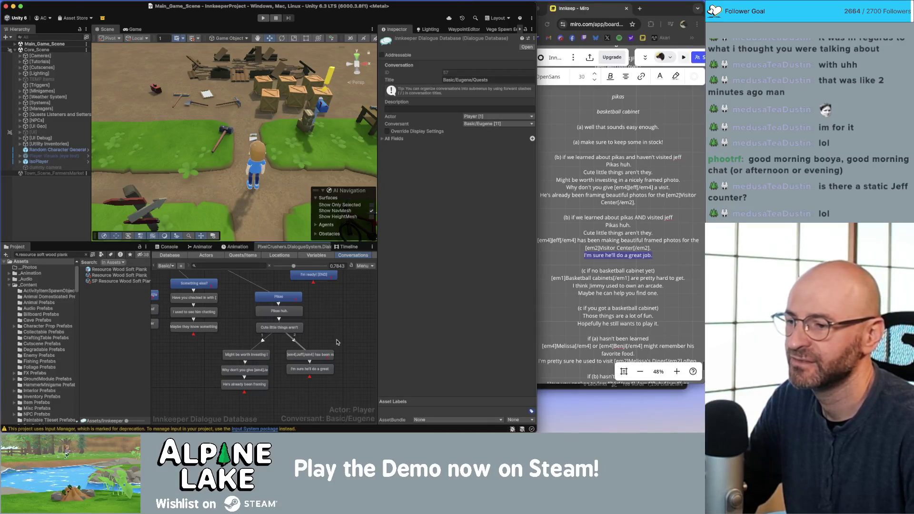
pyautogui.scroll(2, 310, 291)
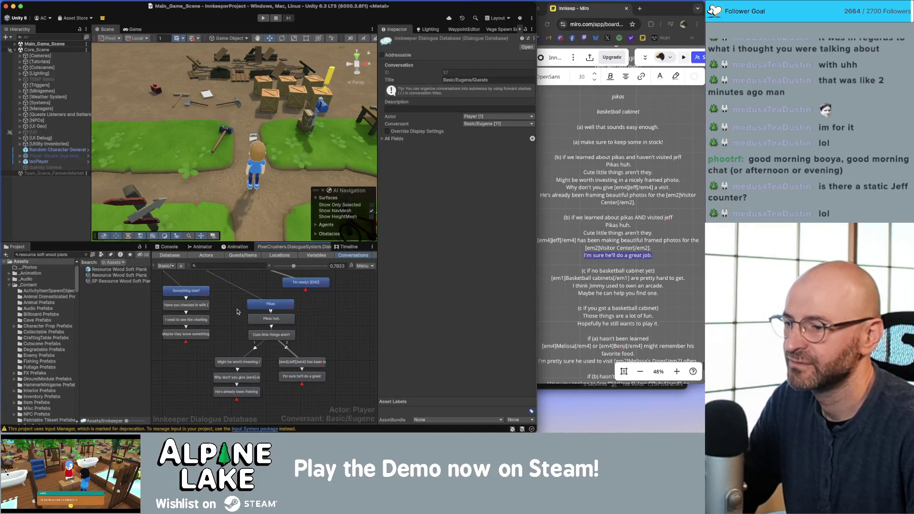
# Shift the Pikas branch left, move the I'm ready! node right, and create a child node under it
pyautogui.moveTo(238, 312)
pyautogui.mouseDown()
pyautogui.moveTo(285, 408)
pyautogui.moveTo(284, 380)
pyautogui.mouseUp()
pyautogui.click(328, 347)
pyautogui.scroll(5, 333, 336)
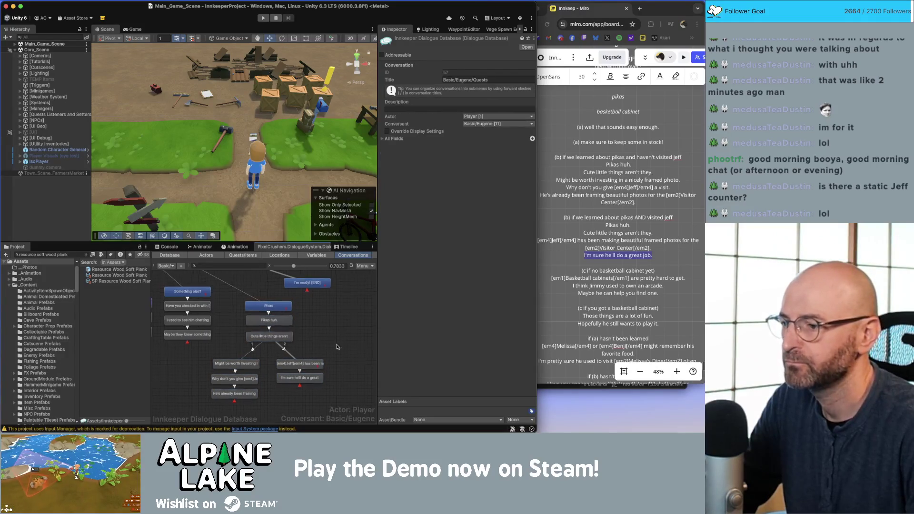
pyautogui.click(300, 330)
pyautogui.moveTo(284, 331); pyautogui.dragTo(308, 331)
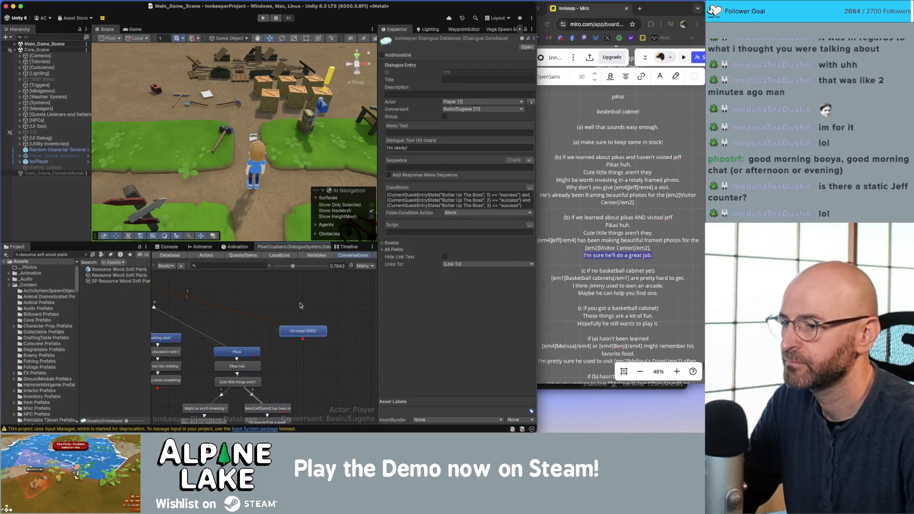
pyautogui.click(323, 355)
pyautogui.scroll(-3, 257, 388)
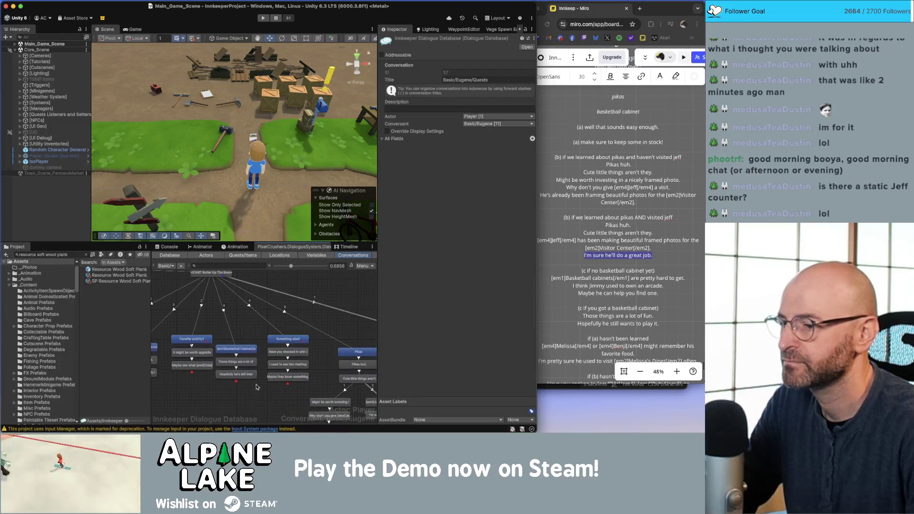
pyautogui.hscroll(5, 257, 387)
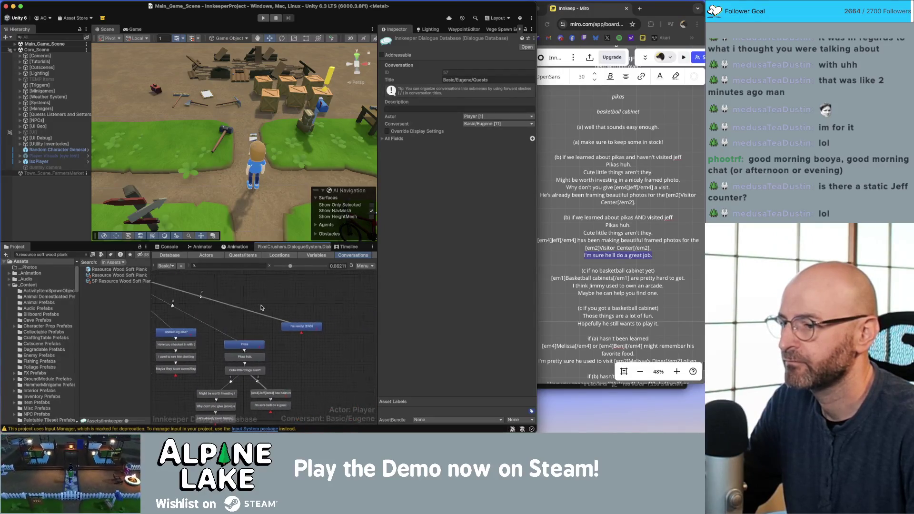
pyautogui.moveTo(299, 328); pyautogui.dragTo(316, 326)
pyautogui.rightClick(312, 325)
pyautogui.click(317, 330)
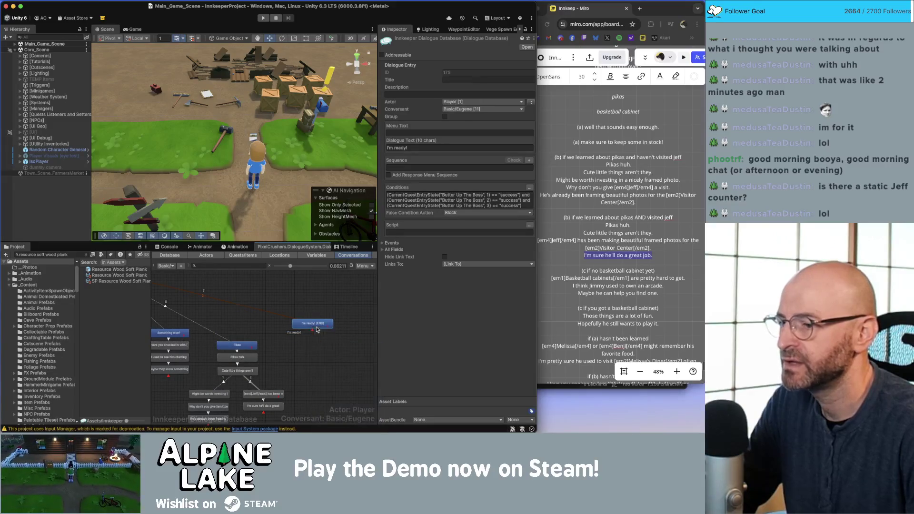
# Write Eugene's recap: [em1]basketball cabinet[/em1], framed pika photo, blueberry bacon pancakes and mocha lattes
pyautogui.click(516, 147)
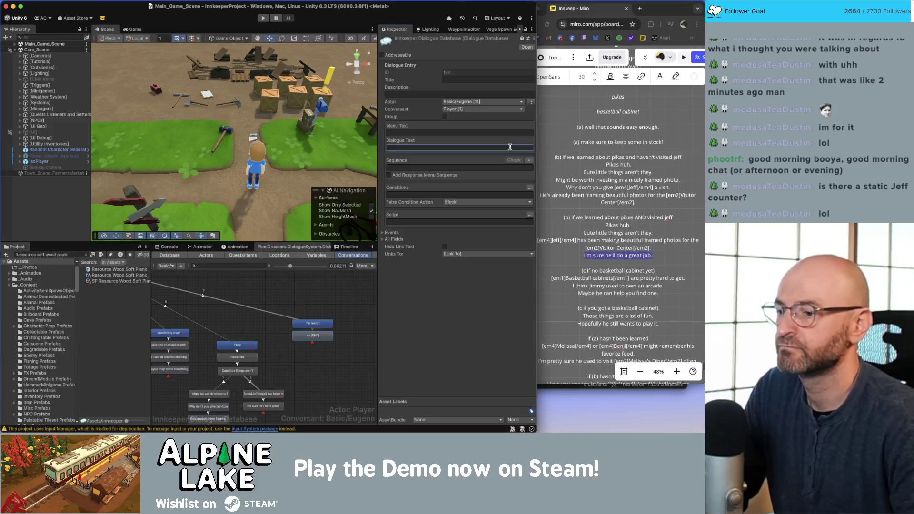
pyautogui.write('So, you h')
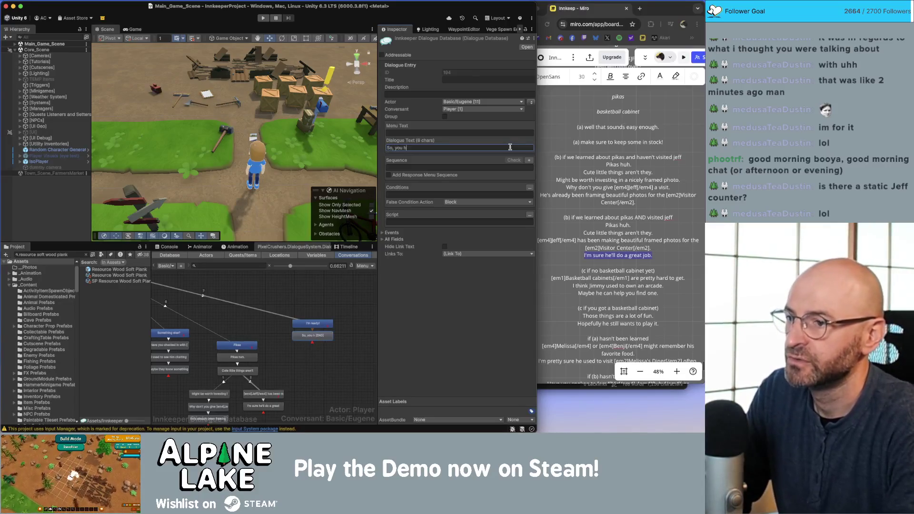
pyautogui.write('ave a room ready ')
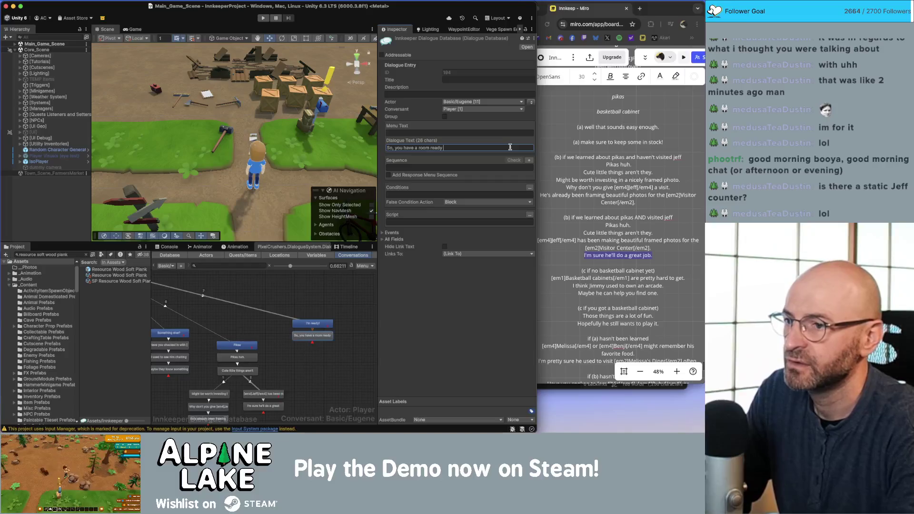
pyautogui.write('with ')
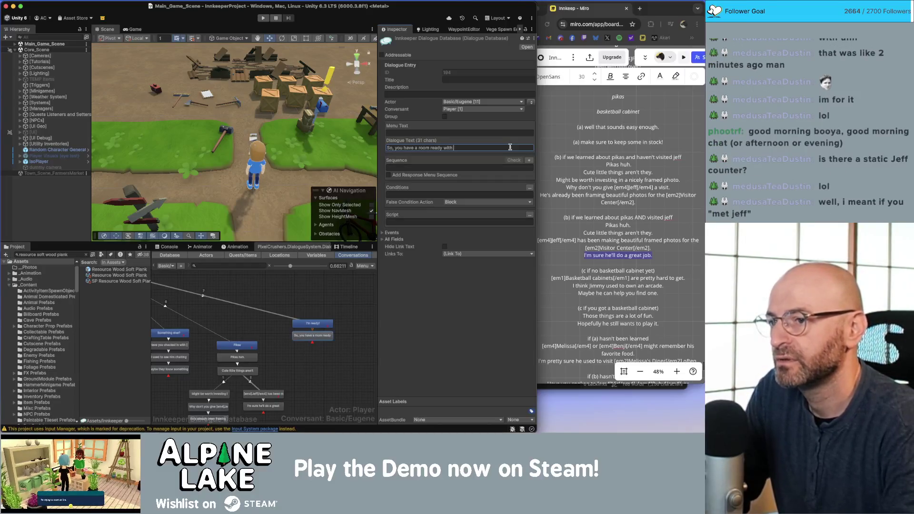
pyautogui.write('a bak')
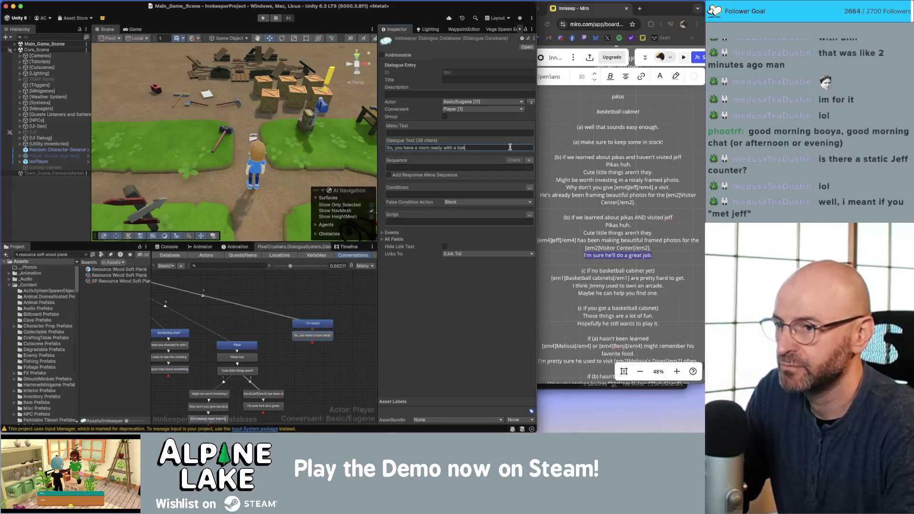
pyautogui.hotkey('alt', 'BackSpace')
pyautogui.hotkey('alt', 'BackSpace')
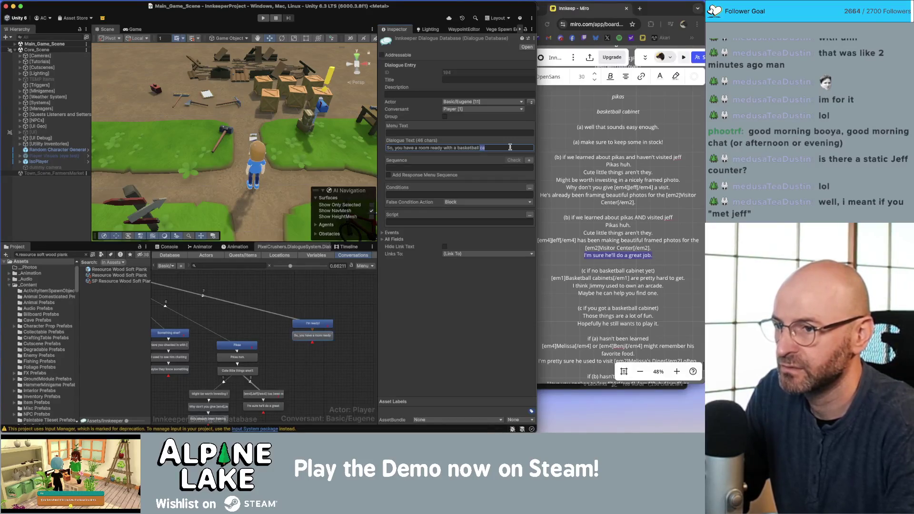
pyautogui.write('[em')
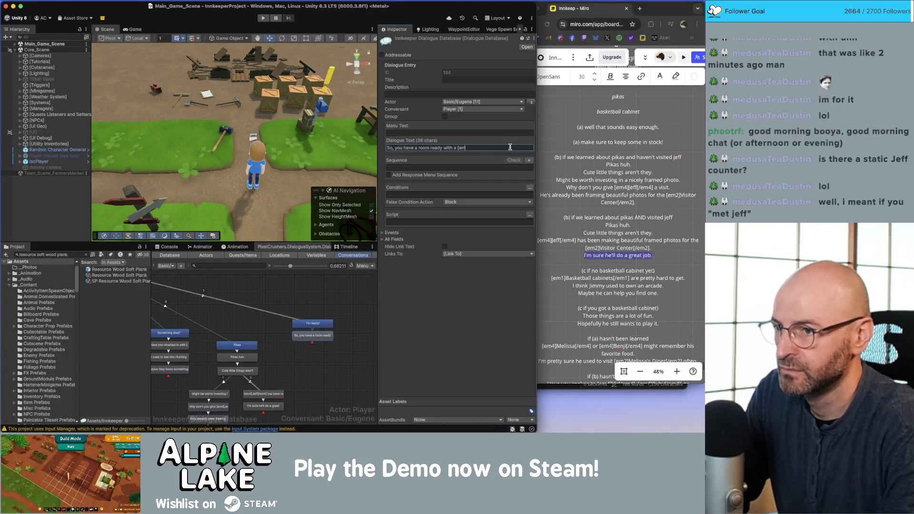
pyautogui.write('4')
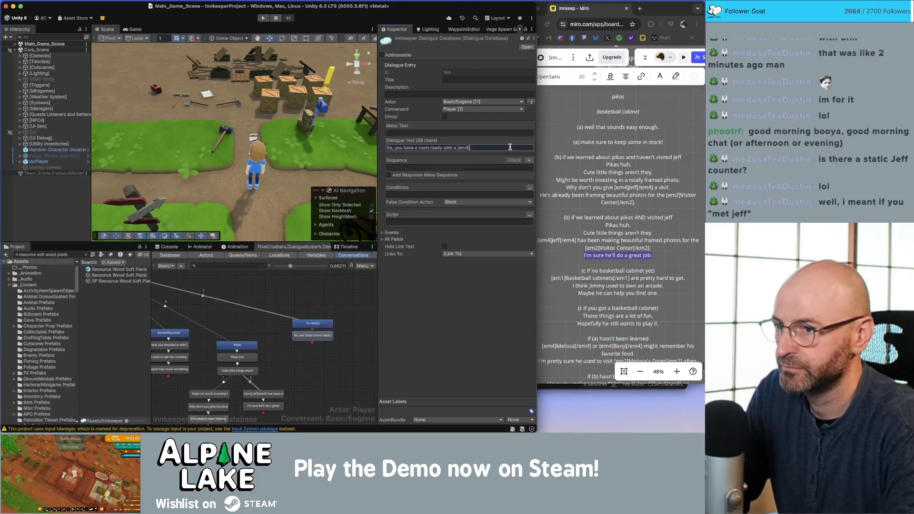
pyautogui.write('asket')
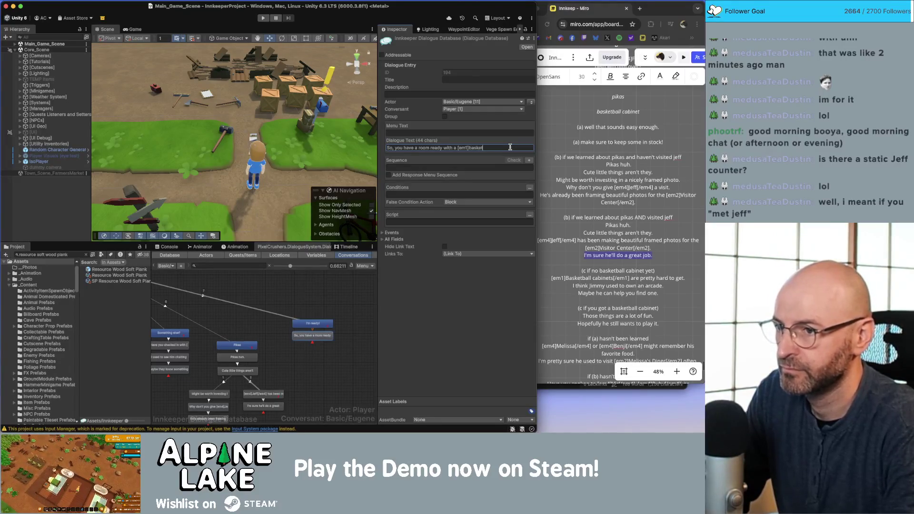
pyautogui.write('ball ka')
pyautogui.write('binet[/em1')
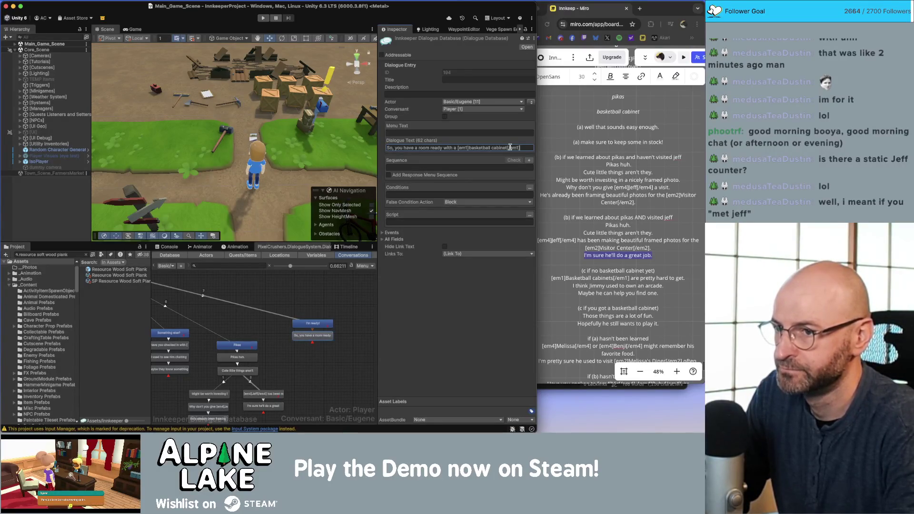
pyautogui.write(' framed ')
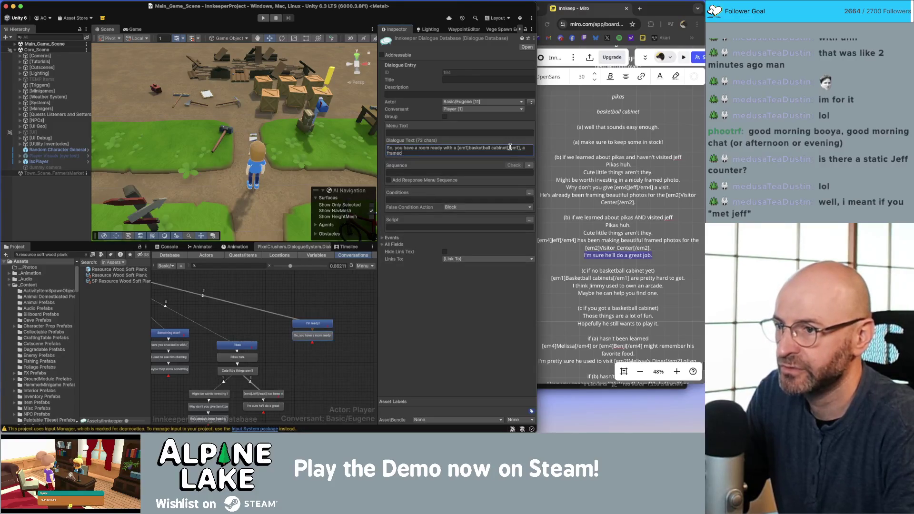
pyautogui.write('photo of a')
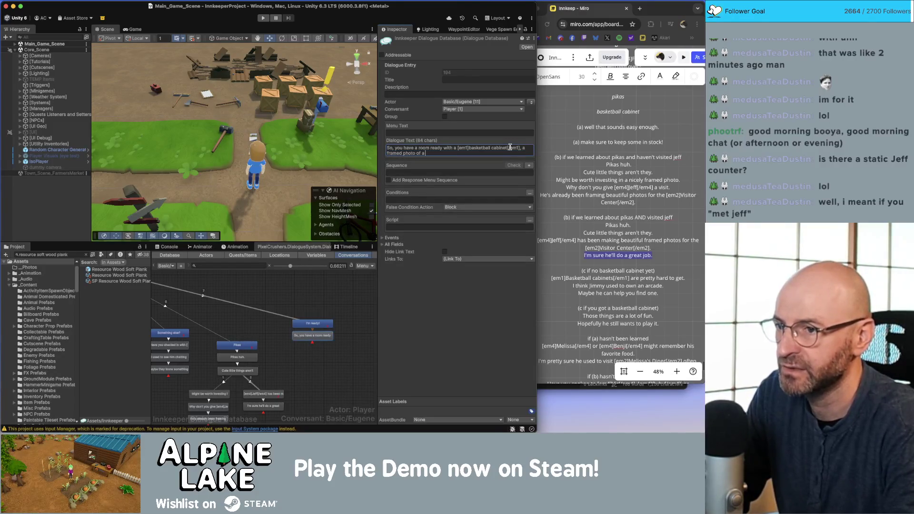
pyautogui.press('BackSpace')
pyautogui.press('BackSpace')
pyautogui.press('BackSpace')
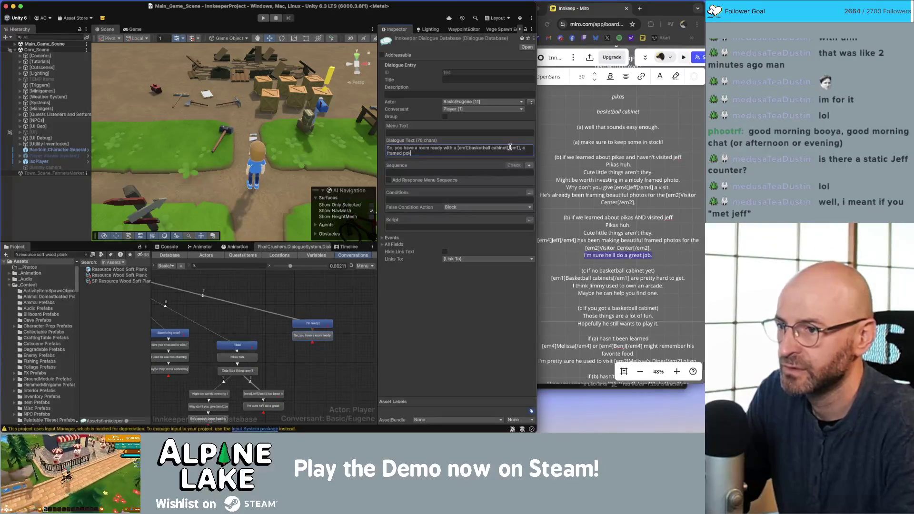
pyautogui.write('iks')
pyautogui.press('BackSpace')
pyautogui.write('a')
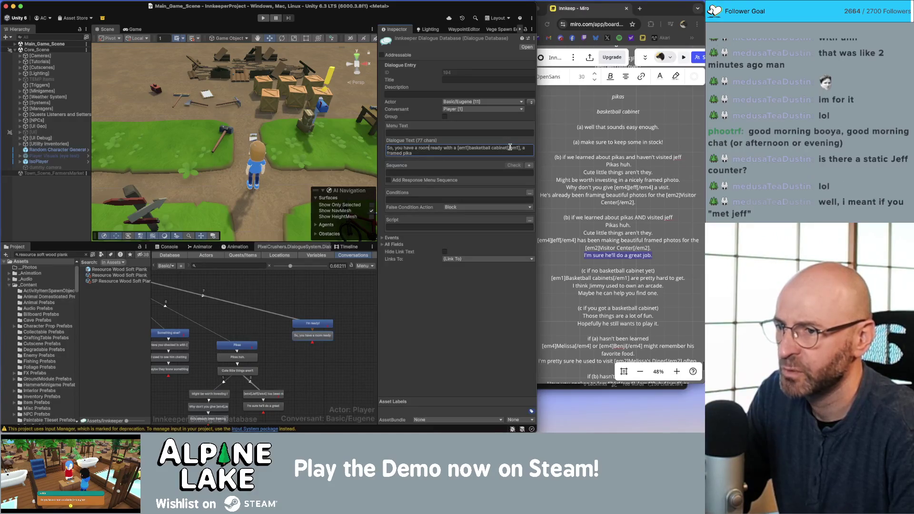
pyautogui.hotkey('alt', 'Right')
pyautogui.hotkey('alt', 'Right')
pyautogui.hotkey('alt', 'Right')
pyautogui.press('BackSpace')
pyautogui.press('BackSpace')
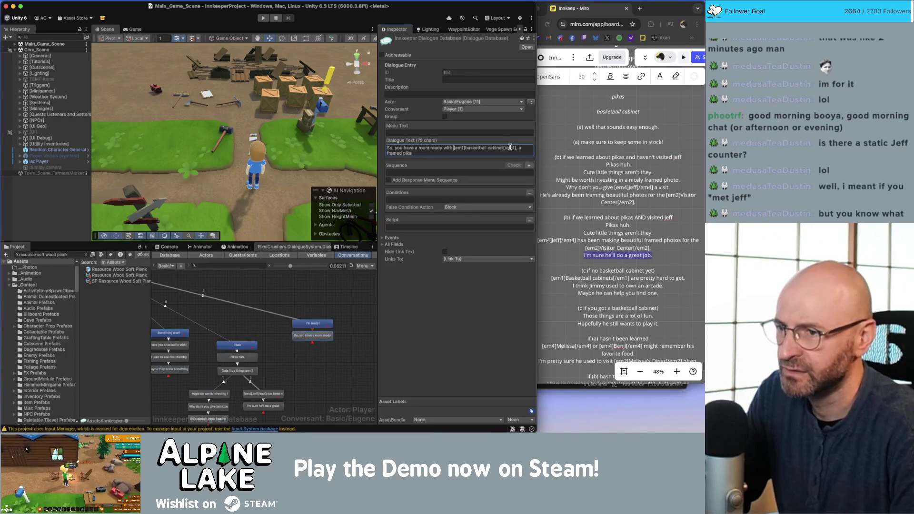
pyautogui.write('abinet')
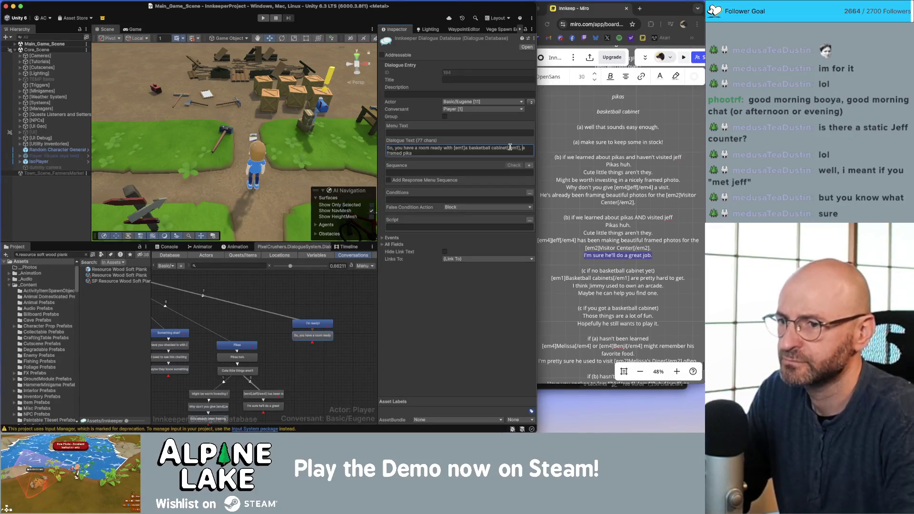
pyautogui.write('[/em1]')
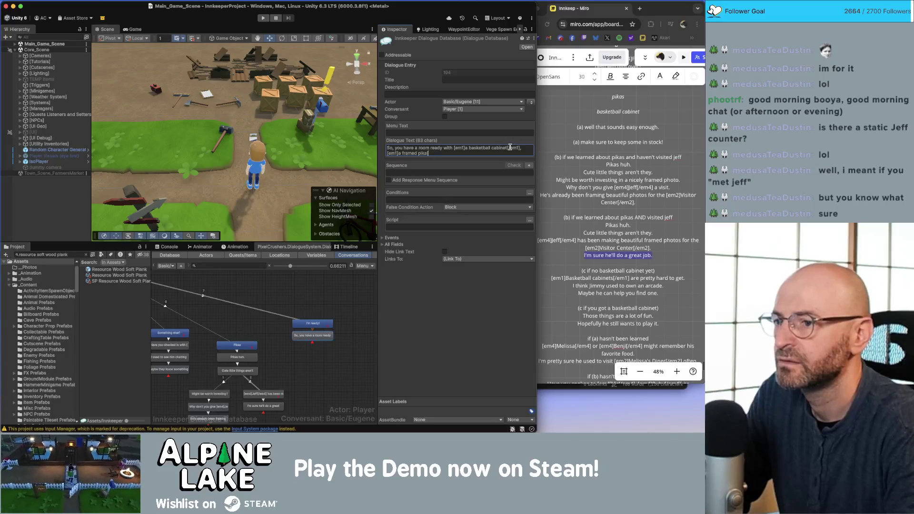
pyautogui.write('photo[/em1')
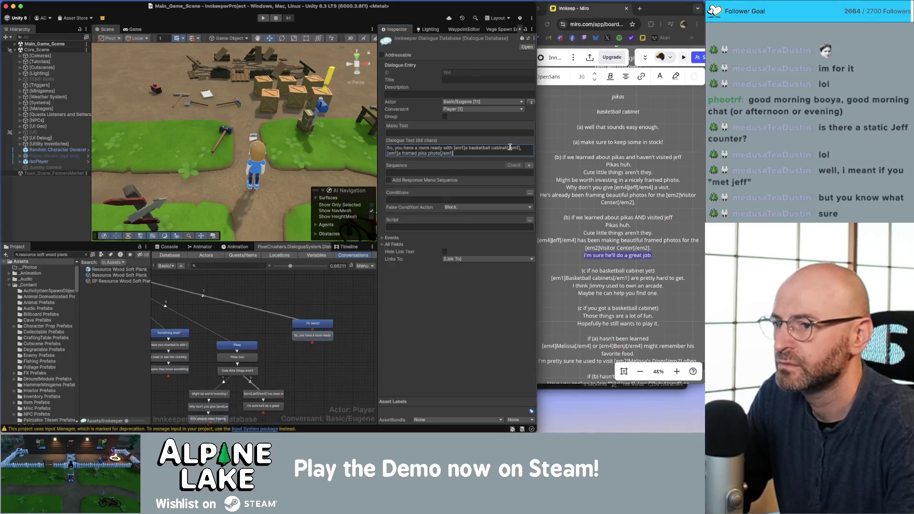
pyautogui.write('nd')
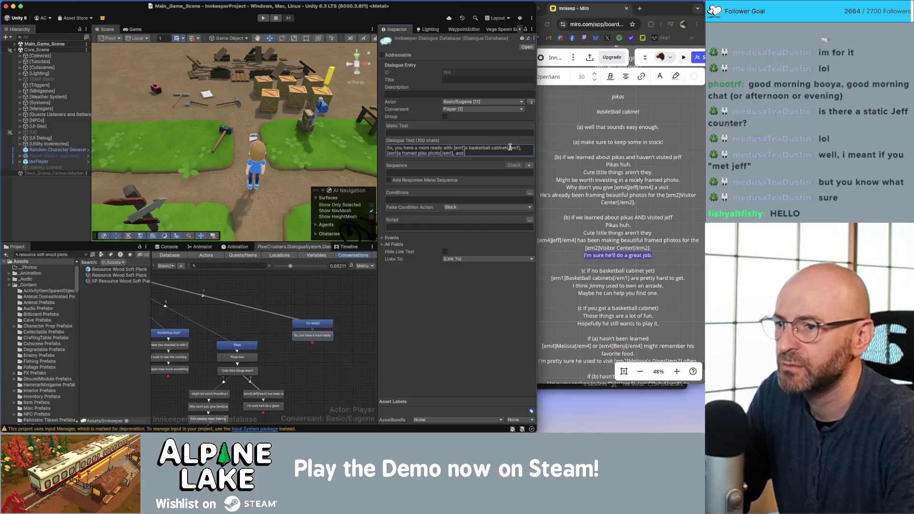
pyautogui.write('re well stocked in [em1]blue')
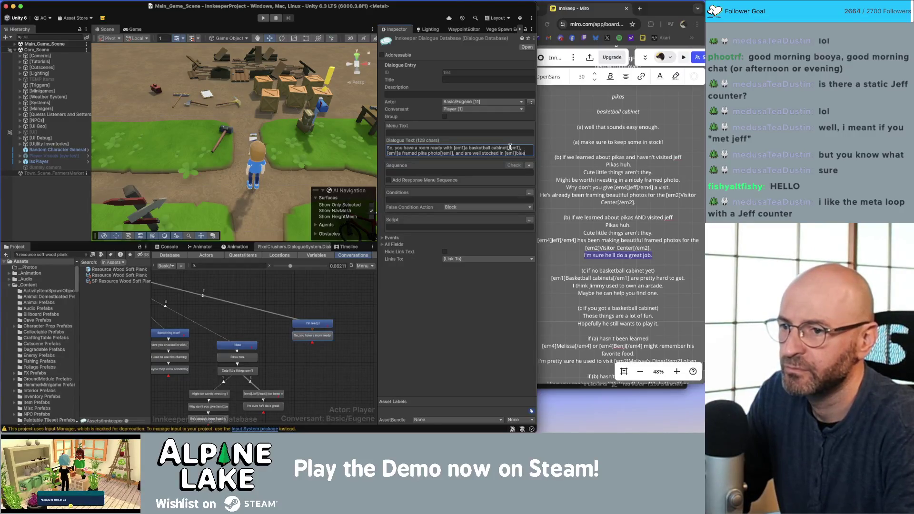
pyautogui.press('BackSpace')
pyautogui.write('berry bacon panck')
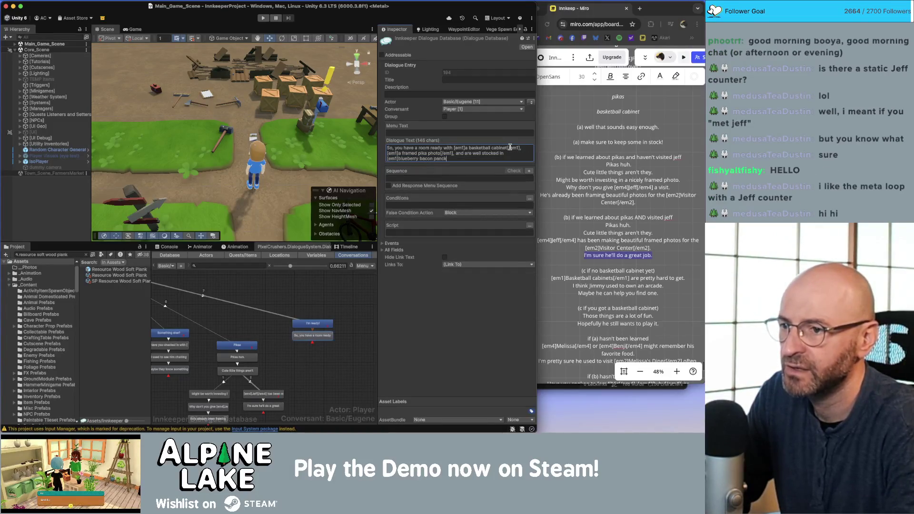
pyautogui.write('akes[/em1] and')
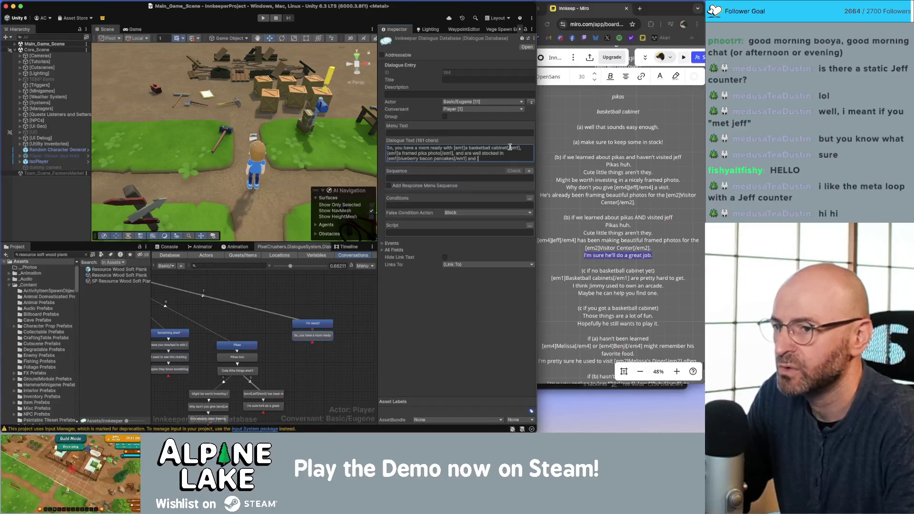
pyautogui.write(' [em')
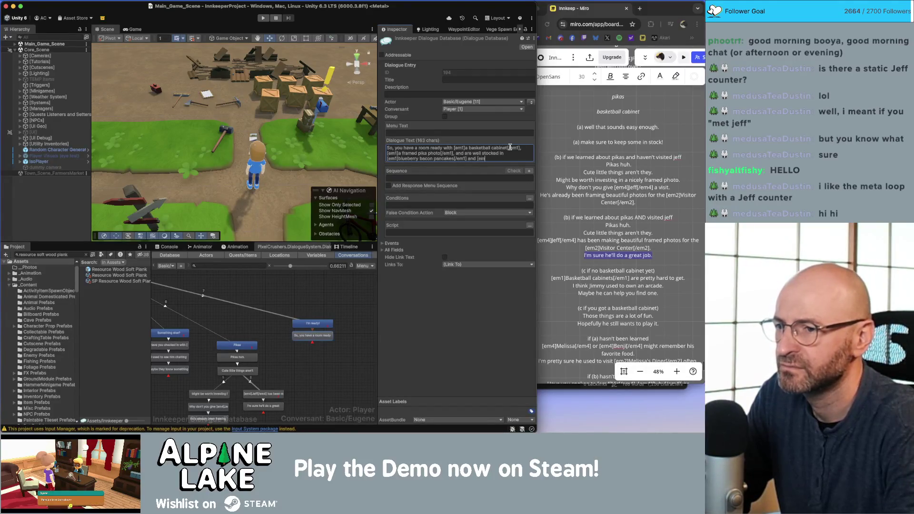
pyautogui.write('1]mocha lattes')
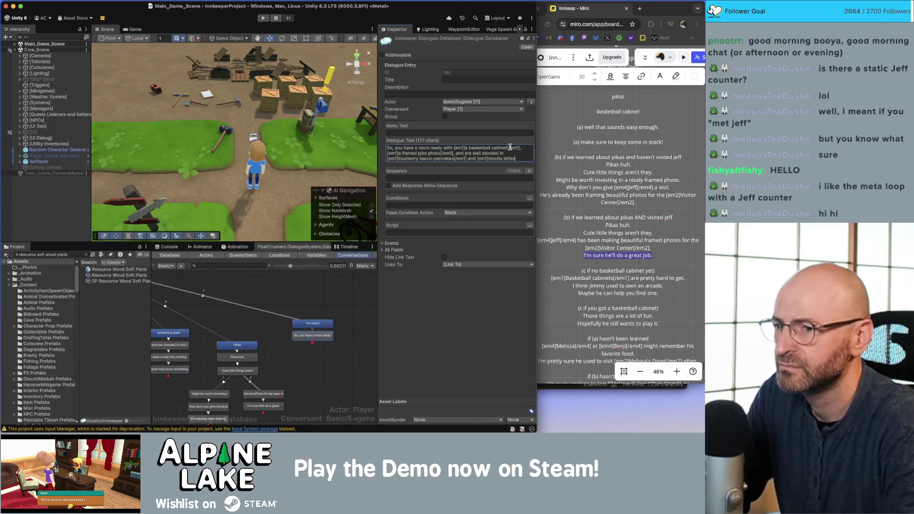
pyautogui.write('[/em1')
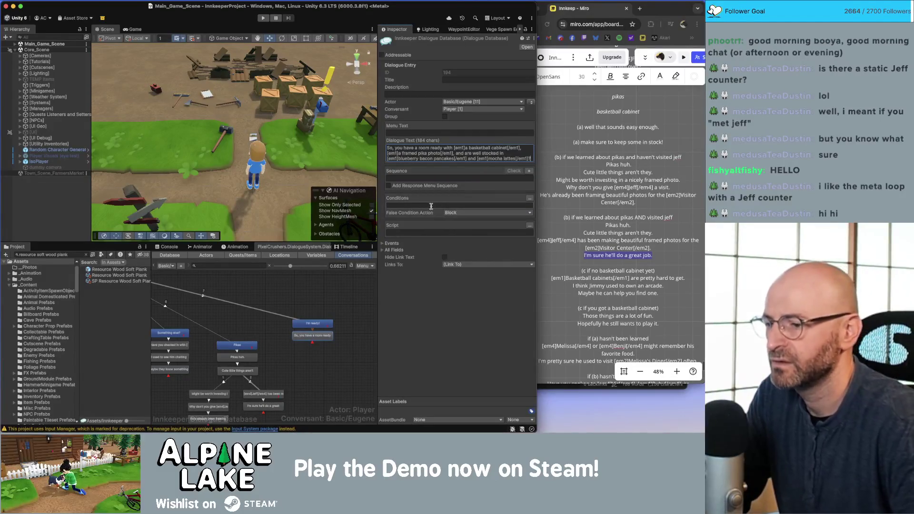
pyautogui.click(321, 335)
# Add two Player replies, 'Yup!' and 'Not yet...', under Eugene's room-ready line
pyautogui.rightClick(320, 336)
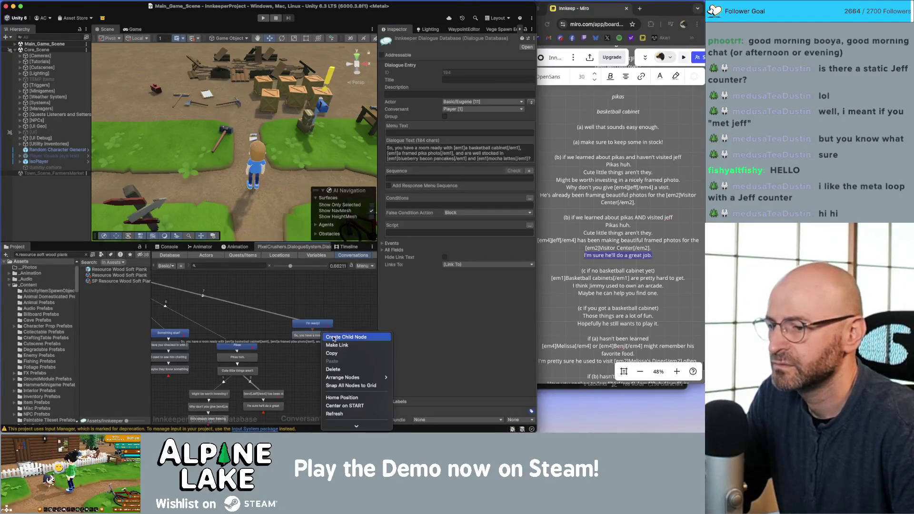
pyautogui.click(333, 336)
pyautogui.click(455, 149)
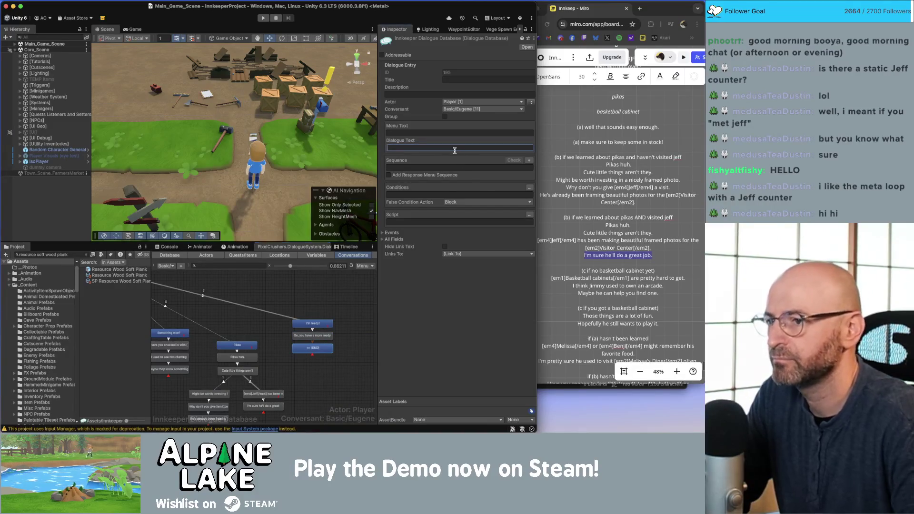
pyautogui.write('Yup!')
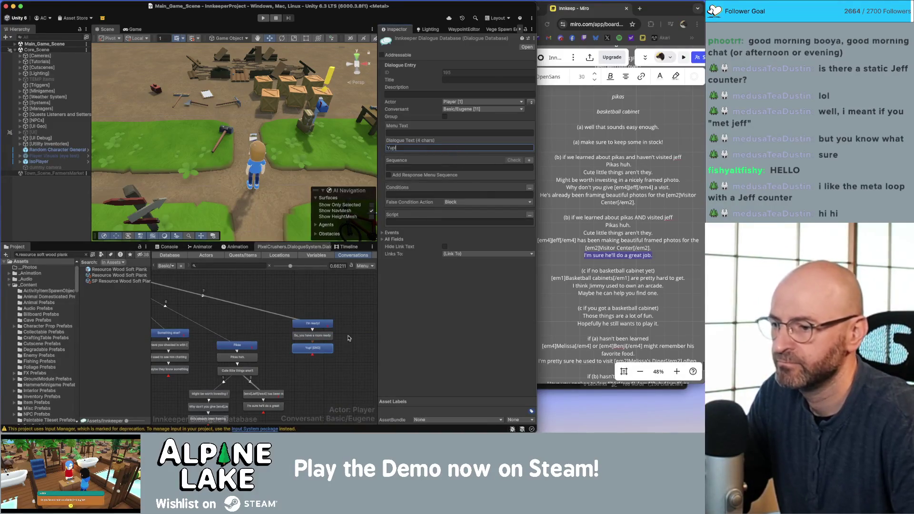
pyautogui.click(321, 336)
pyautogui.rightClick(323, 338)
pyautogui.click(335, 337)
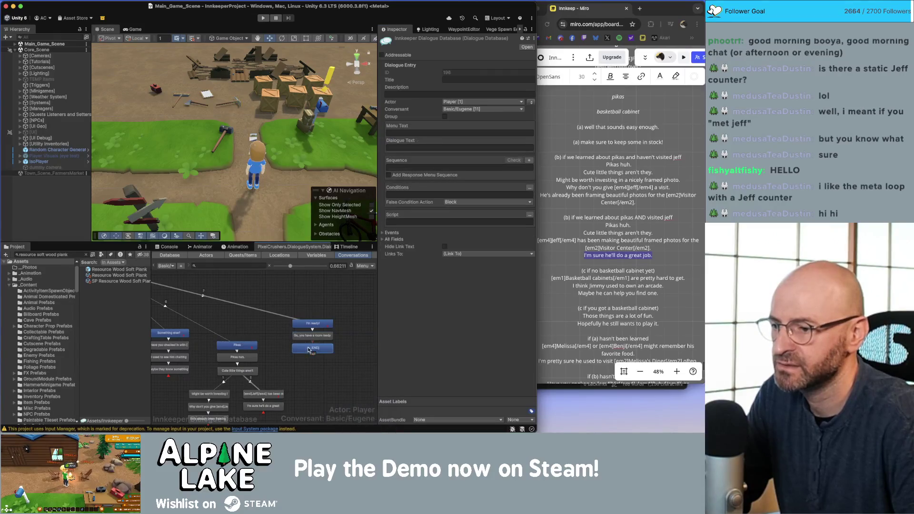
pyautogui.click(397, 147)
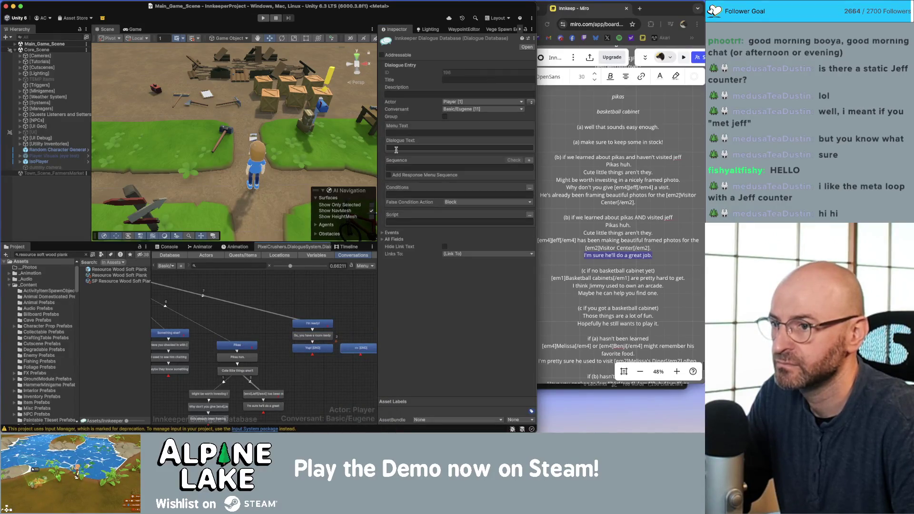
pyautogui.write('Not yet...')
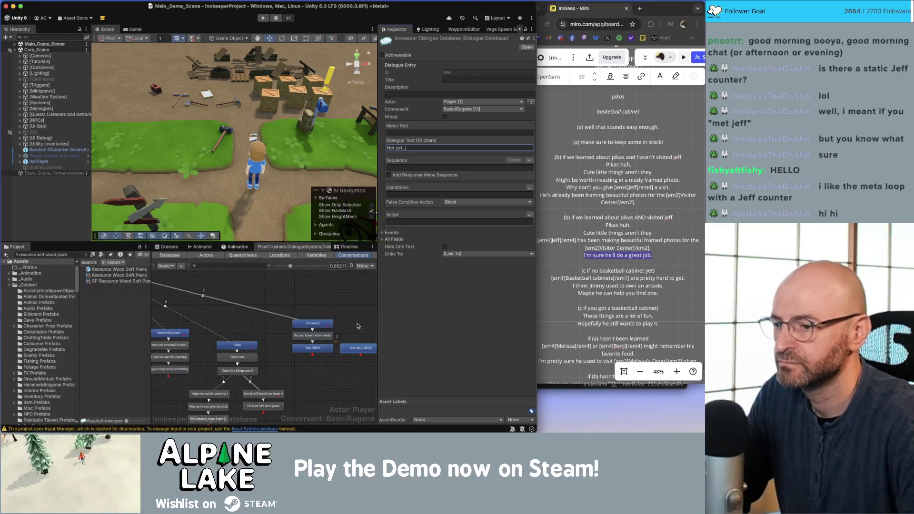
# Under Not yet..., add Eugene's line 'Come back when you have those things ready.'
pyautogui.rightClick(338, 332)
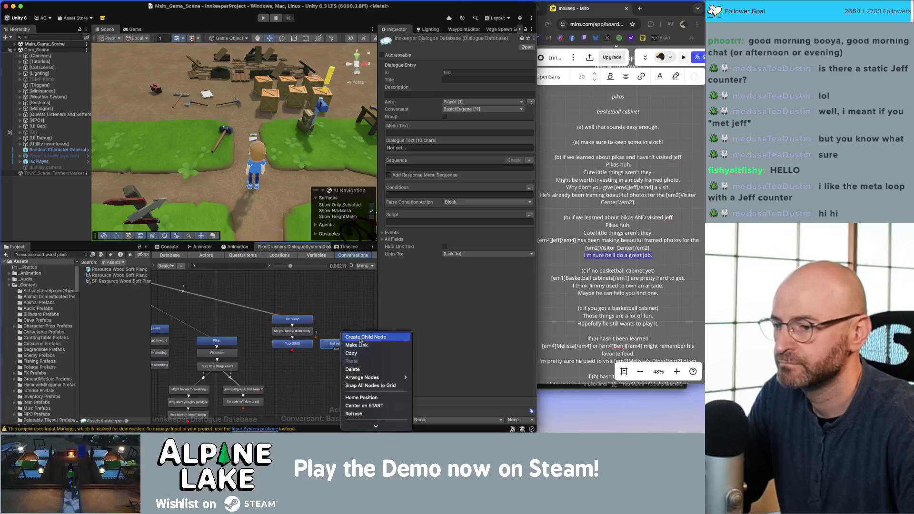
pyautogui.click(400, 303)
pyautogui.click(397, 148)
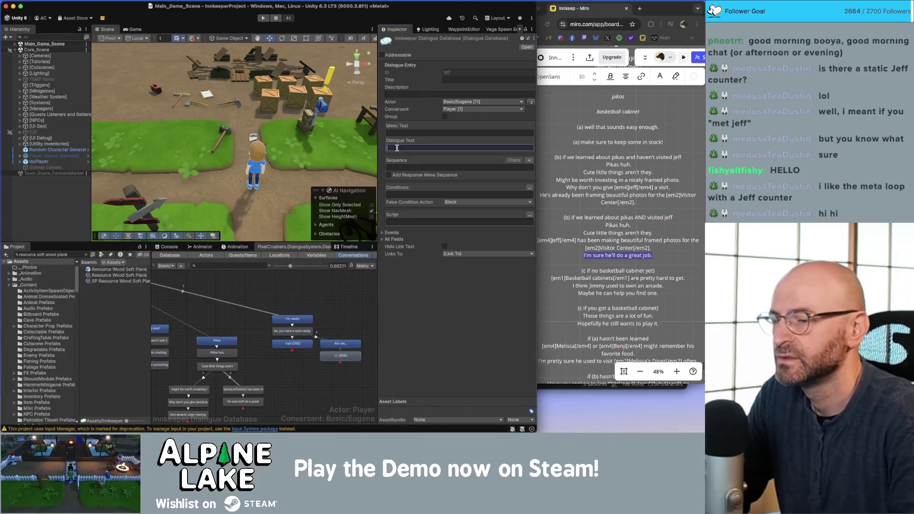
pyautogui.write('Okay, ')
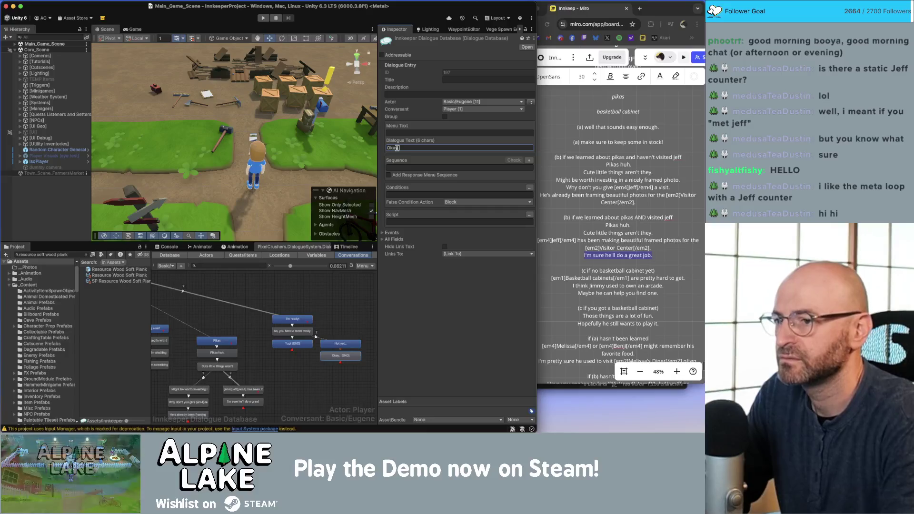
pyautogui.write('well let')
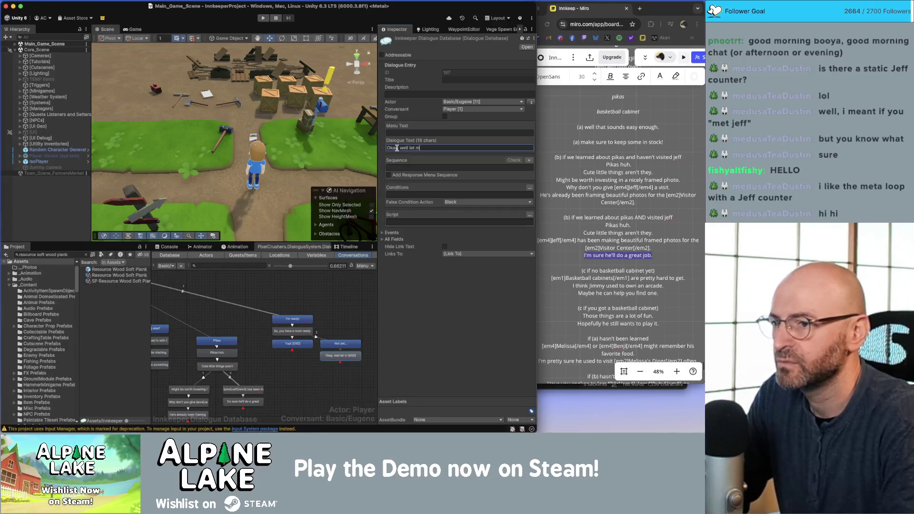
pyautogui.moveTo(397, 147); pyautogui.dragTo(386, 148)
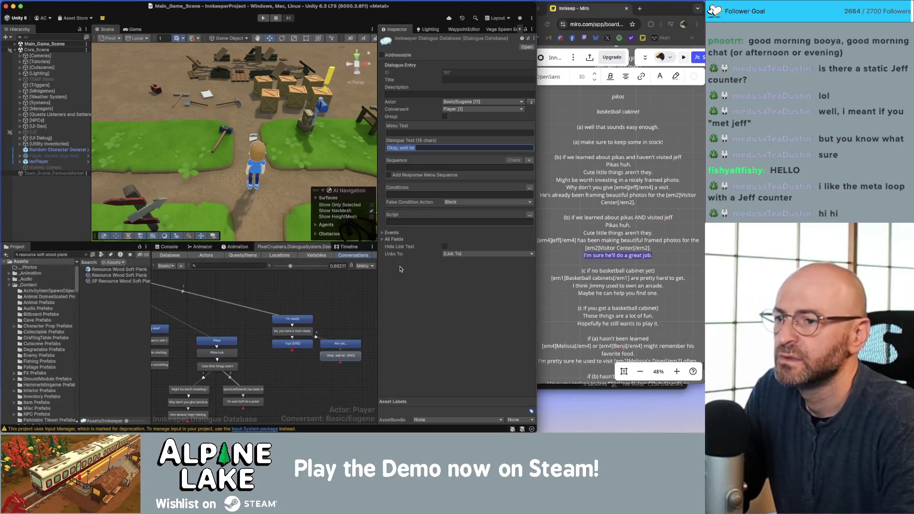
pyautogui.write('Okay s')
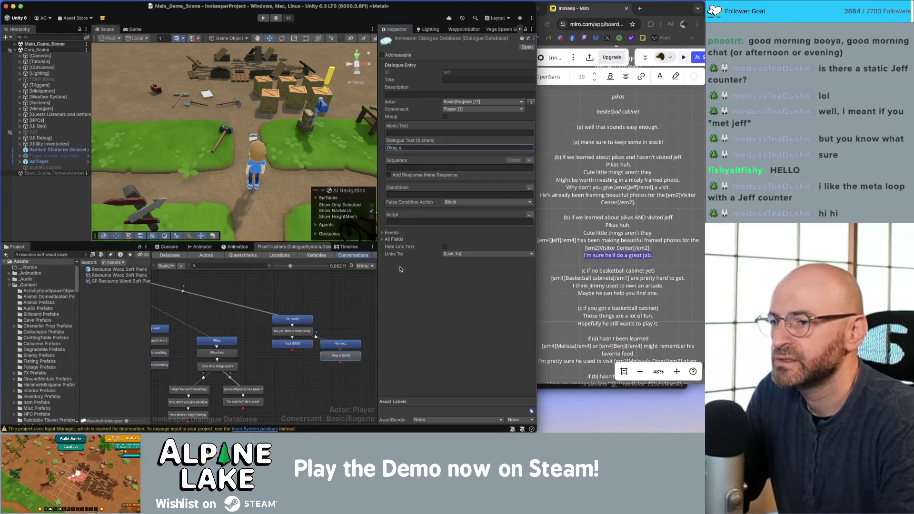
pyautogui.write('ounds like')
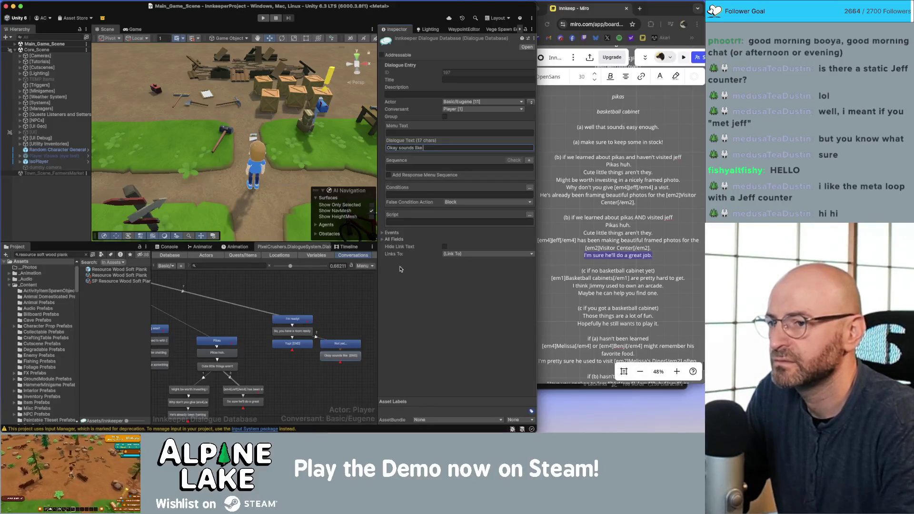
pyautogui.press('BackSpace')
pyautogui.press('BackSpace')
pyautogui.press('BackSpace')
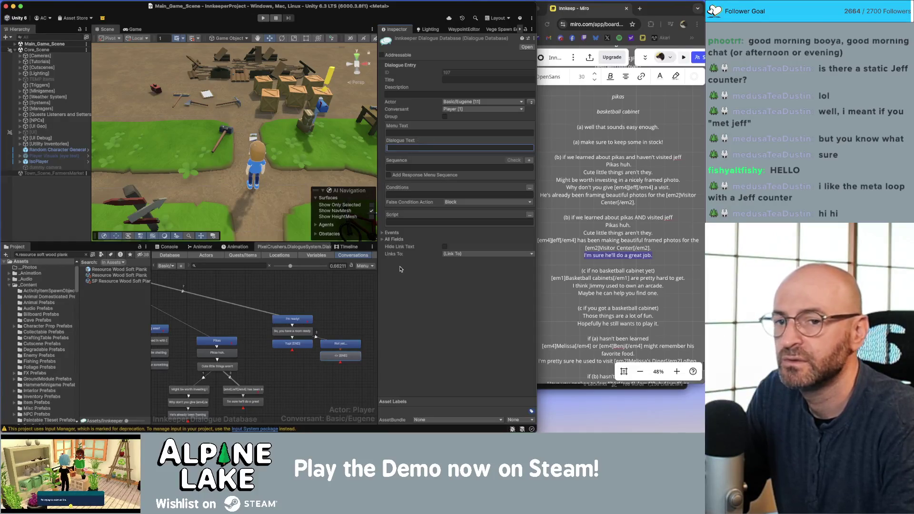
pyautogui.write('Come')
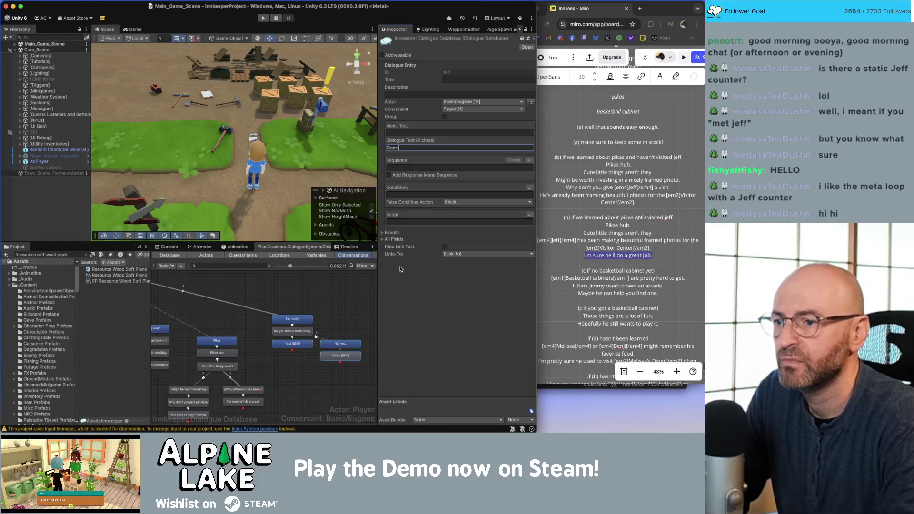
pyautogui.write(' back when you have those things.')
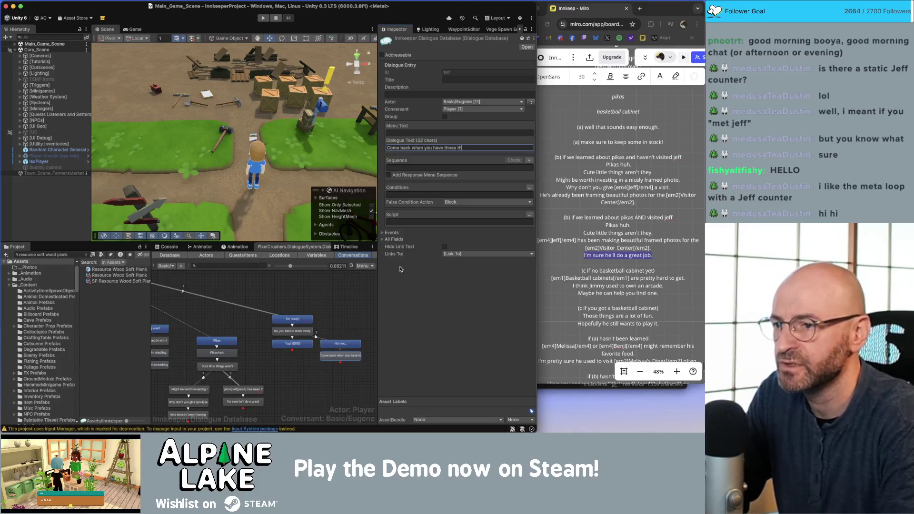
pyautogui.press('BackSpace')
pyautogui.write('ready.')
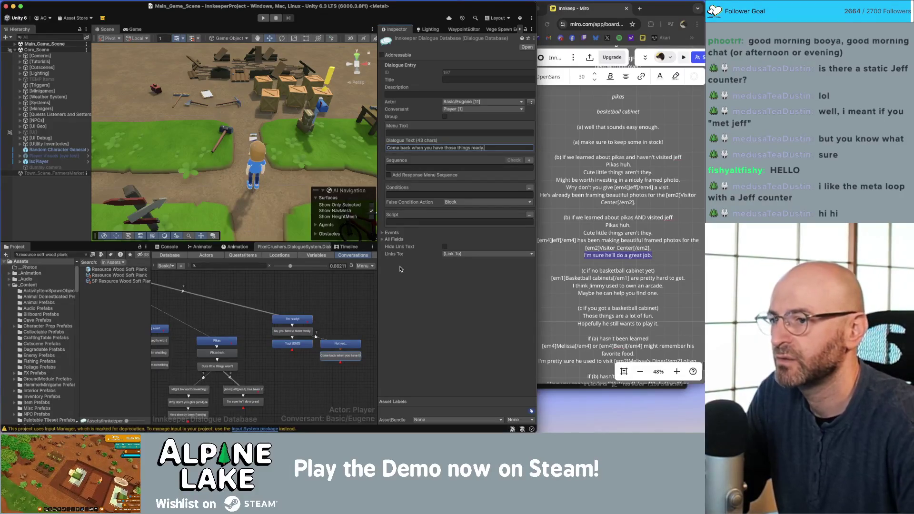
pyautogui.press('super+a')
pyautogui.click(292, 344)
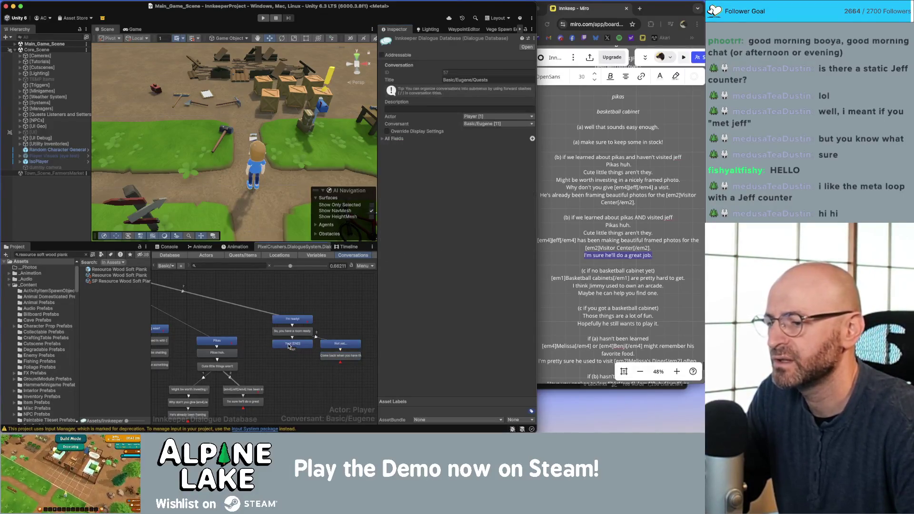
# Under Yup!, add Eugene's line 'Great, I guess we're as ready as we can be.'
pyautogui.rightClick(292, 344)
pyautogui.click(305, 338)
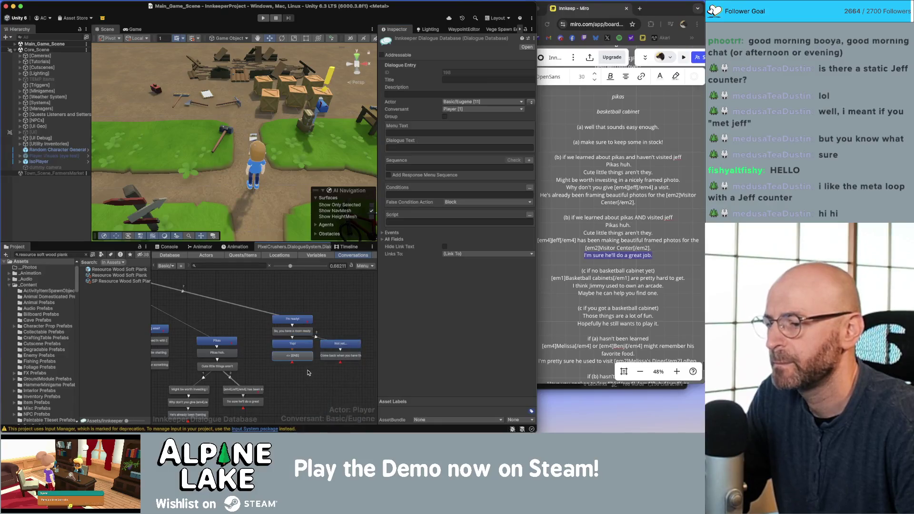
pyautogui.click(452, 146)
pyautogui.write('Great')
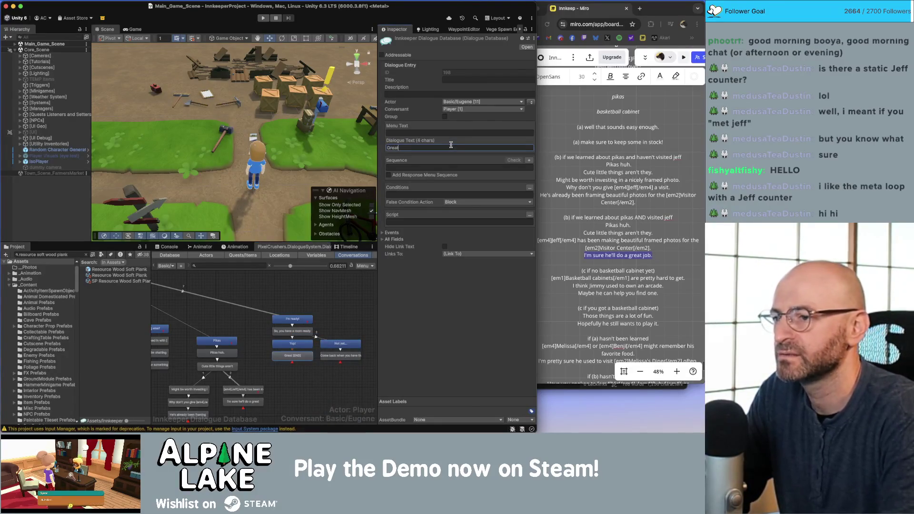
pyautogui.write(", I guess we'")
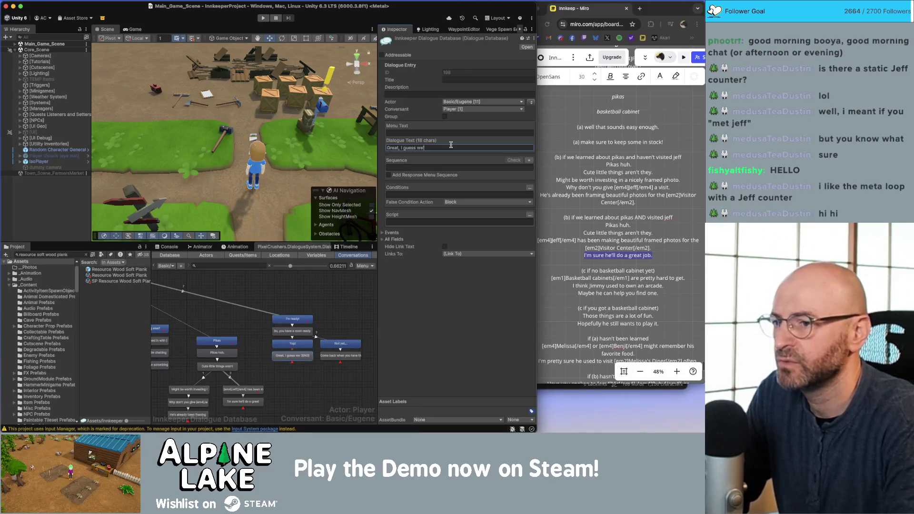
pyautogui.write('re as ready as we can ')
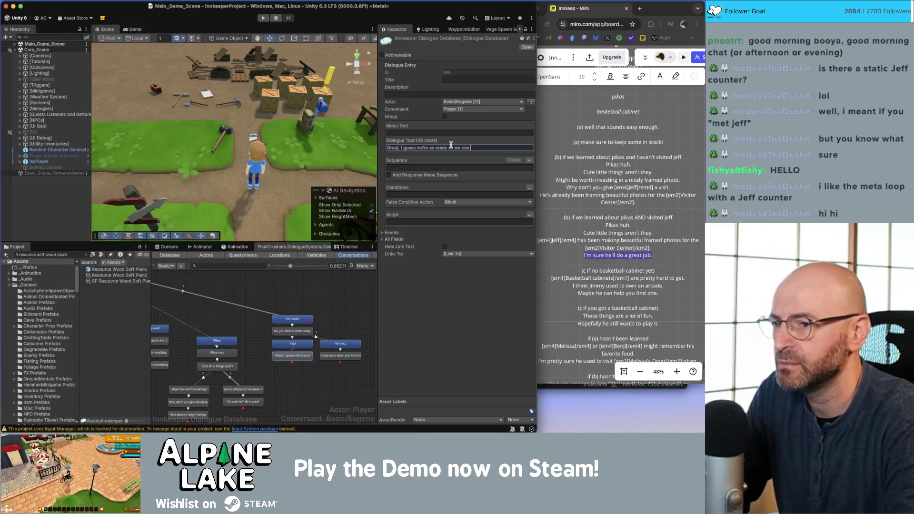
pyautogui.write('be.')
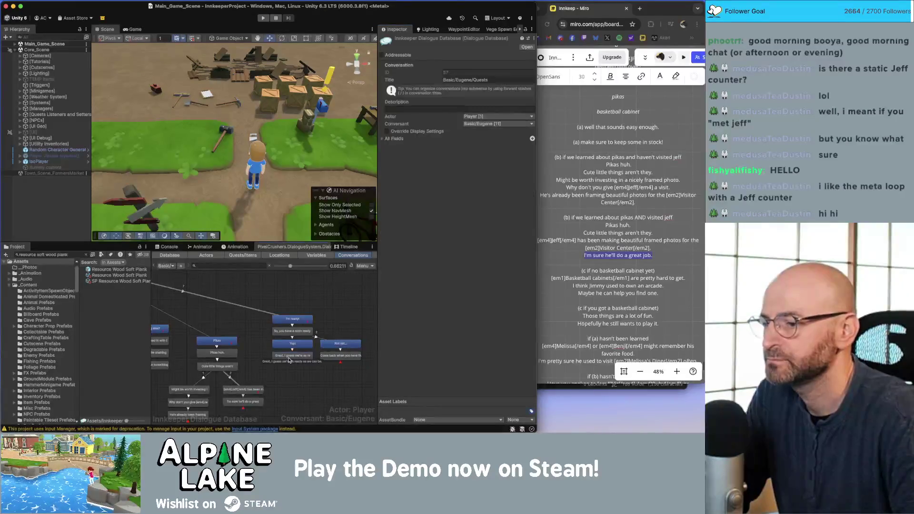
# Follow it with Eugene saying 'He should arrive in 2 days.' and tidy the node layout
pyautogui.rightClick(294, 358)
pyautogui.click(315, 338)
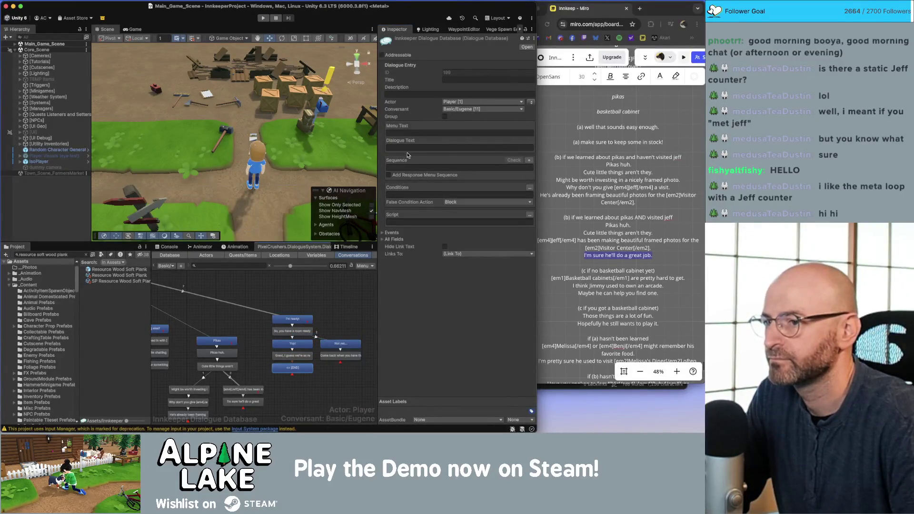
pyautogui.click(532, 103)
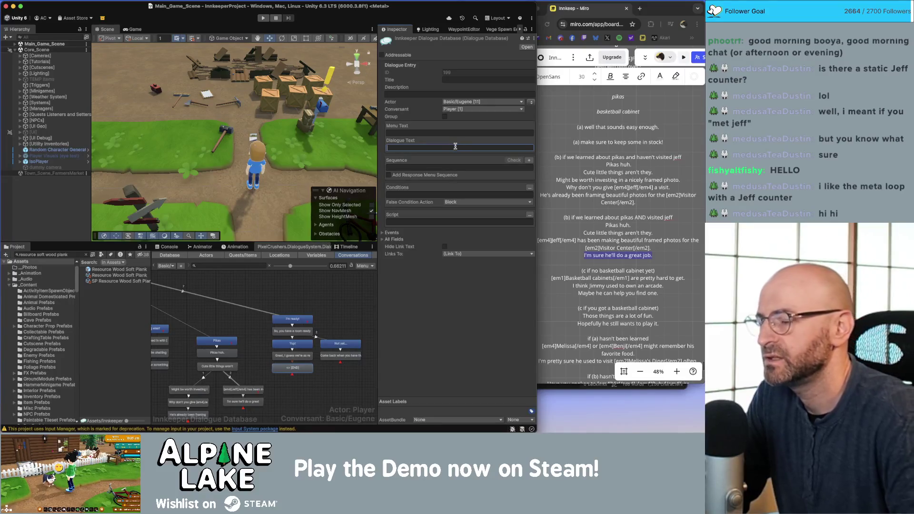
pyautogui.write('He should arrive')
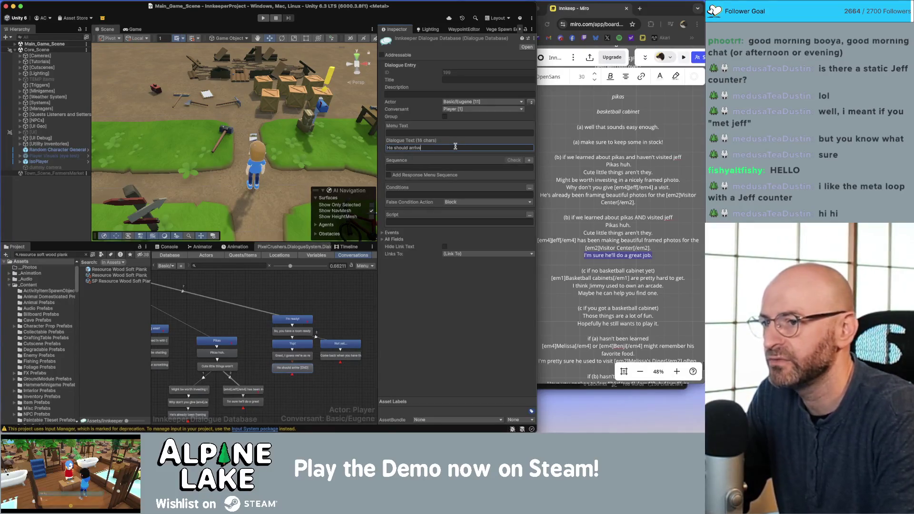
pyautogui.write(' in 2 days.')
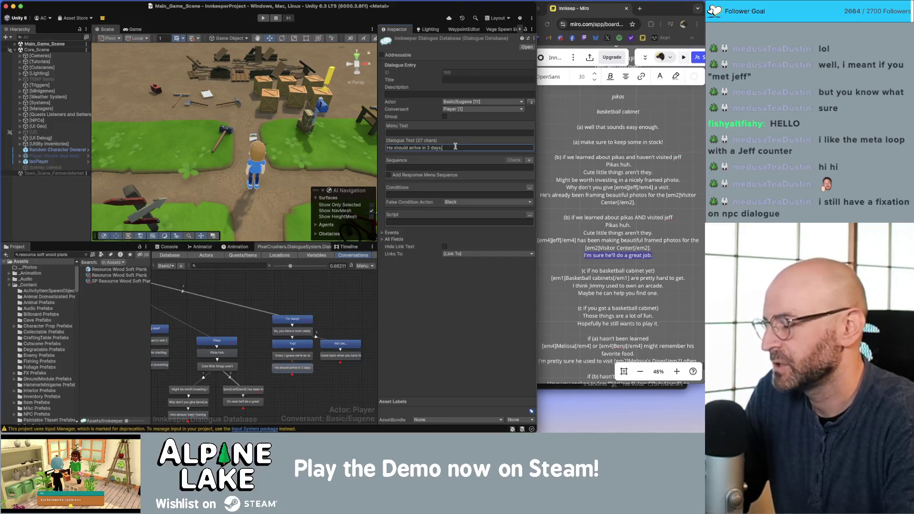
pyautogui.click(323, 297)
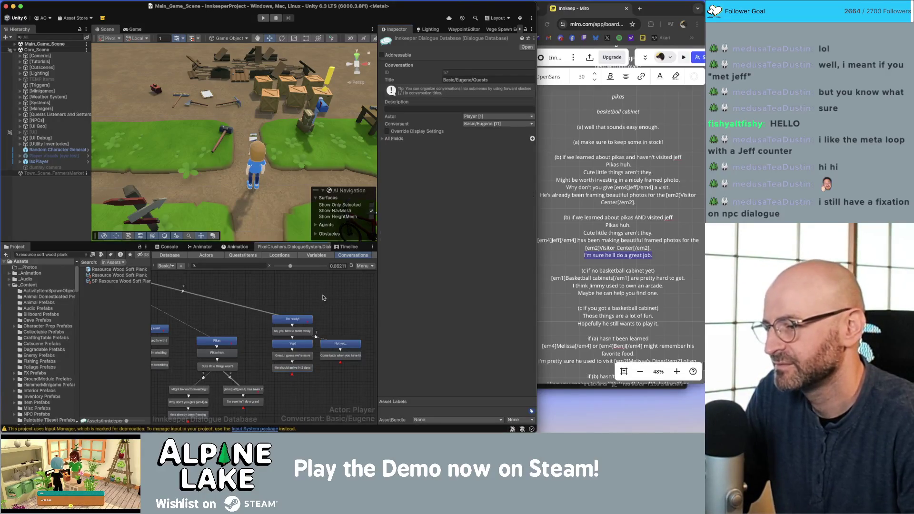
pyautogui.moveTo(323, 297)
pyautogui.mouseDown()
pyautogui.moveTo(298, 335)
pyautogui.moveTo(323, 332)
pyautogui.mouseUp()
pyautogui.click(320, 304)
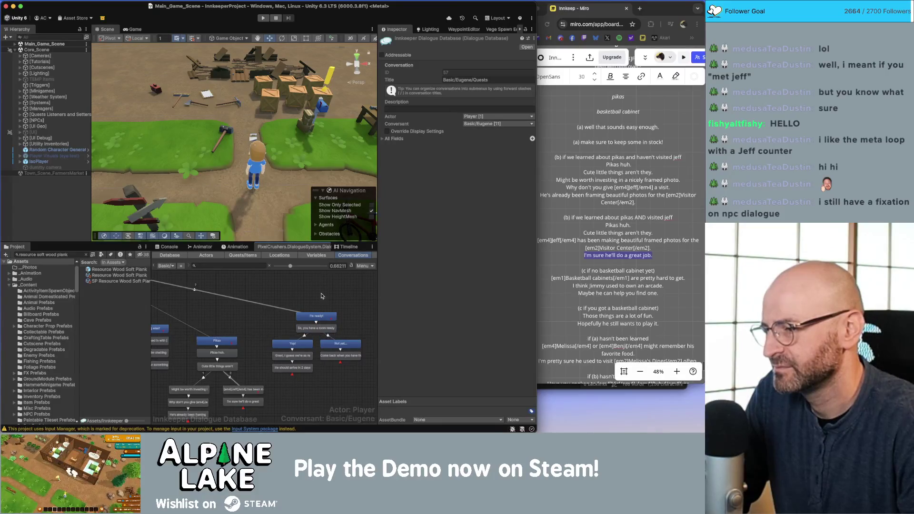
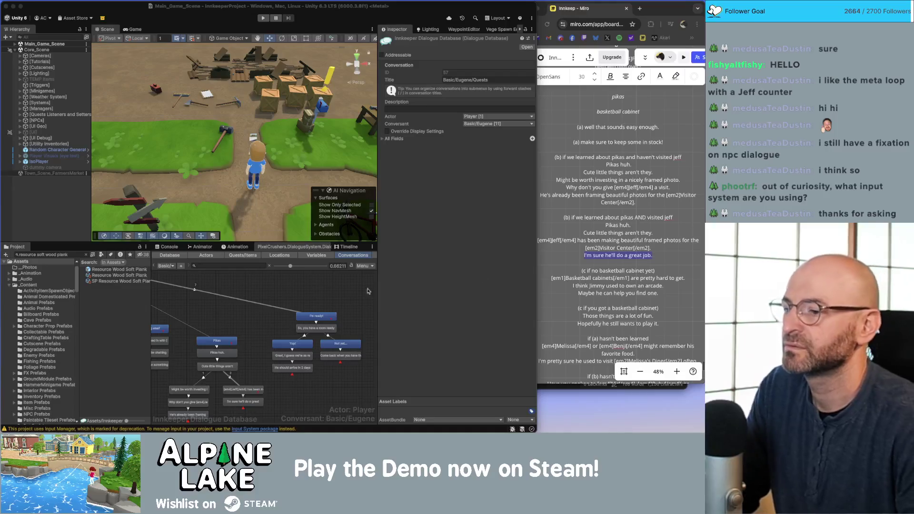
# Collapse the _Content, _ScriptableObjects, _Scripts and FlatKit folders in the Project tree
pyautogui.click(45, 254)
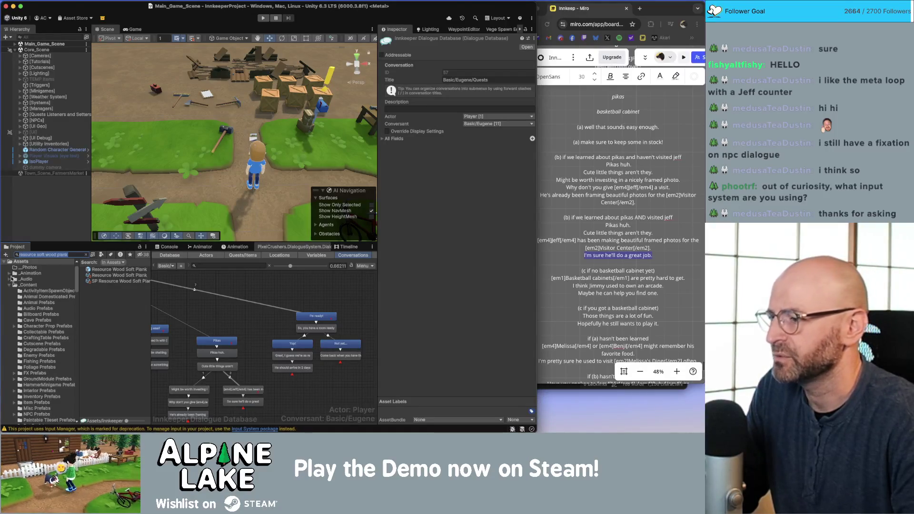
pyautogui.click(10, 285)
pyautogui.click(8, 338)
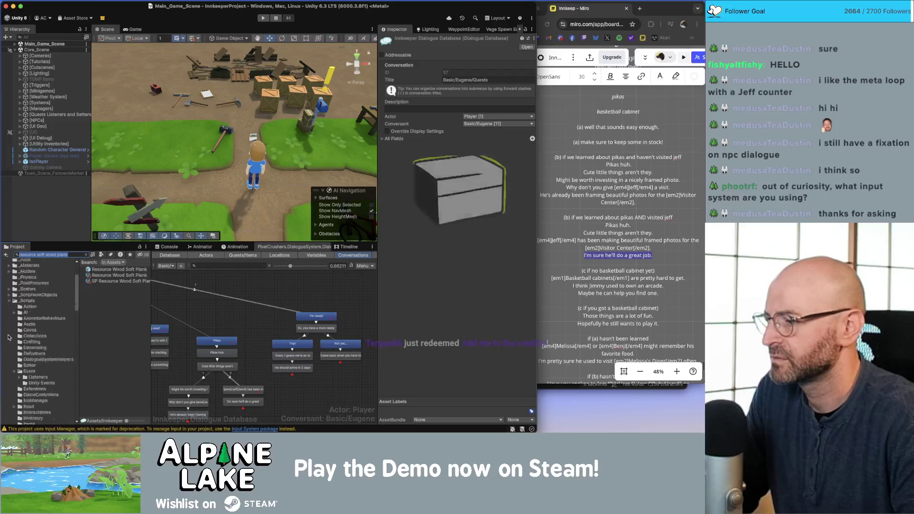
pyautogui.scroll(-3, 8, 309)
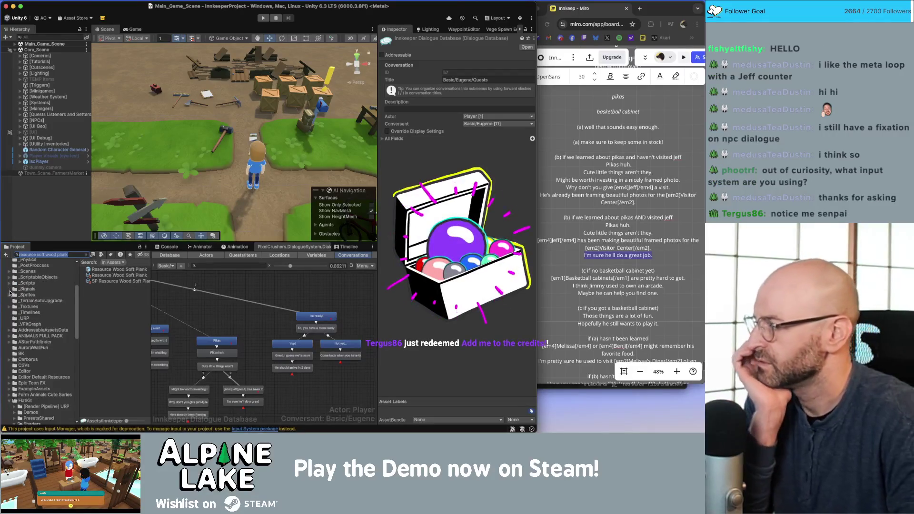
pyautogui.click(8, 286)
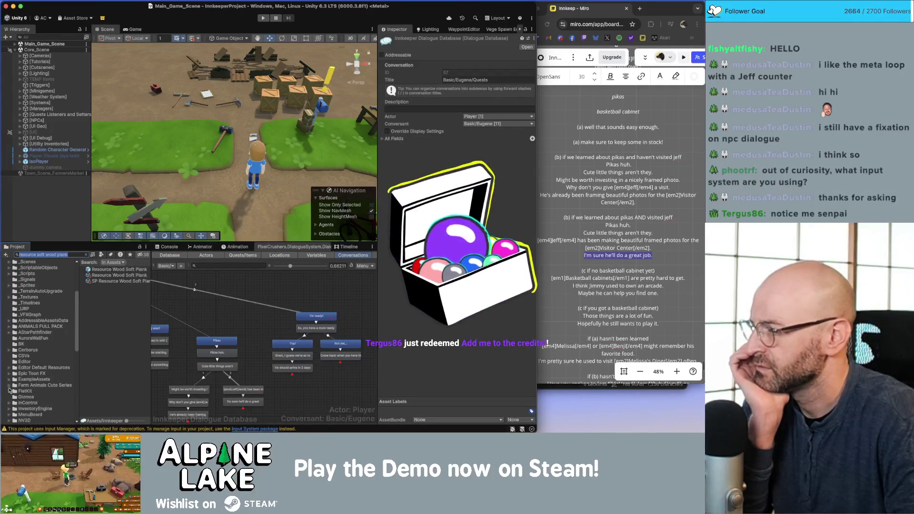
pyautogui.click(9, 391)
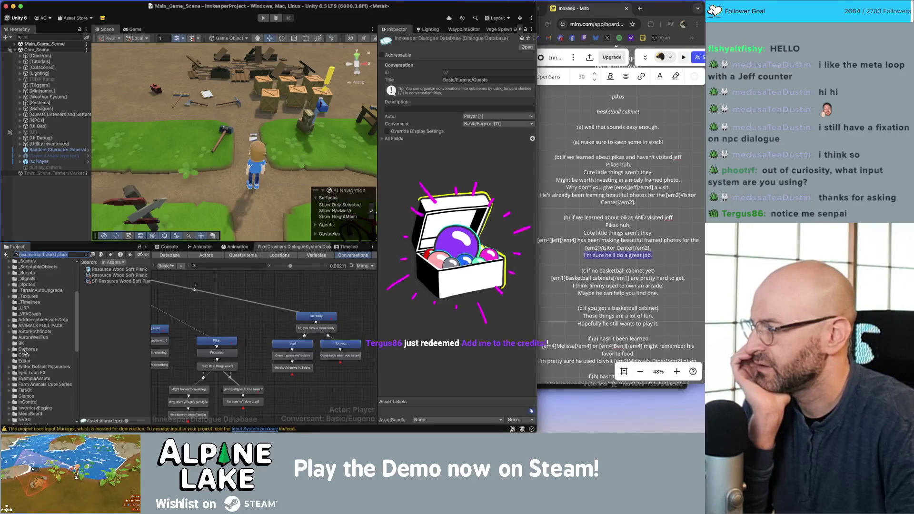
# Look inside Plugins, collapse it, and list the InControl folder's contents
pyautogui.scroll(-5, 27, 352)
pyautogui.scroll(-6, 26, 353)
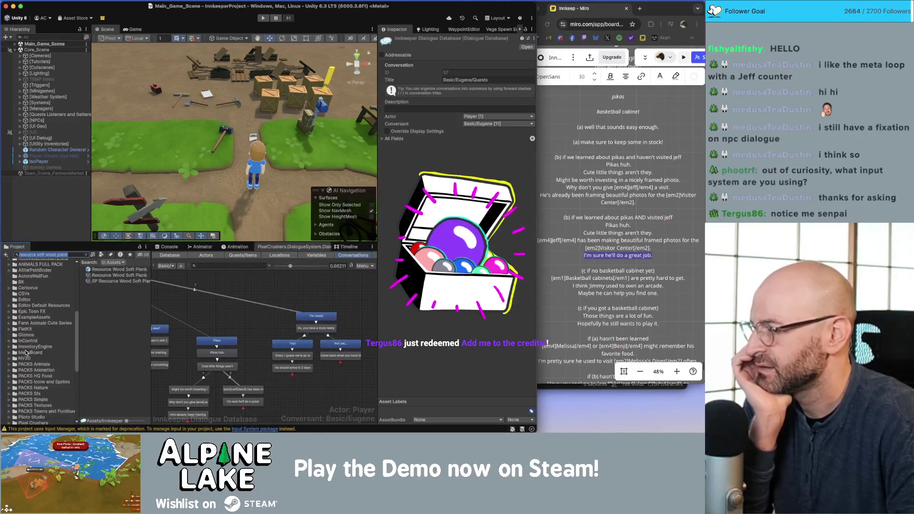
pyautogui.scroll(-4, 27, 389)
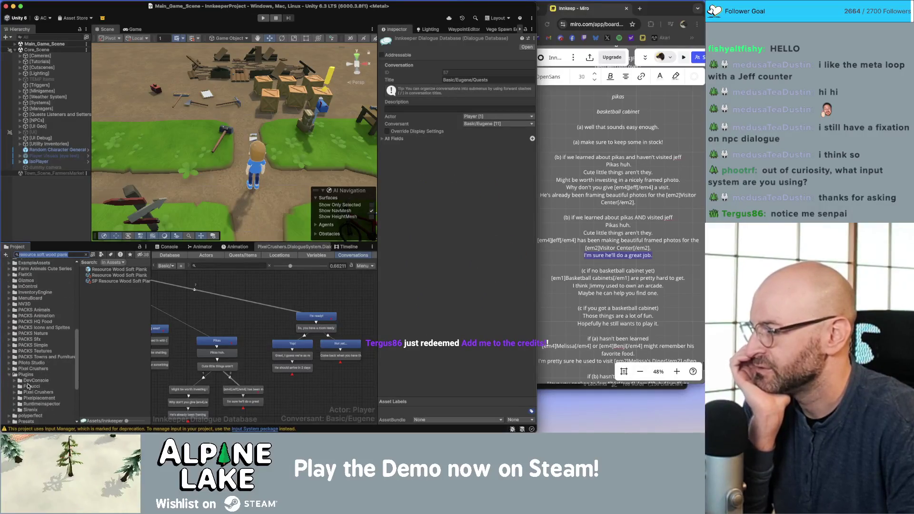
pyautogui.click(29, 376)
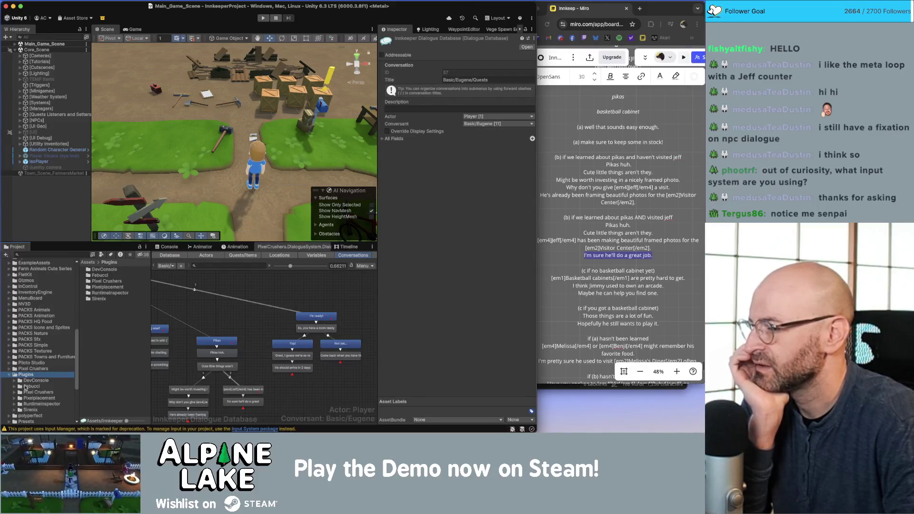
pyautogui.click(8, 376)
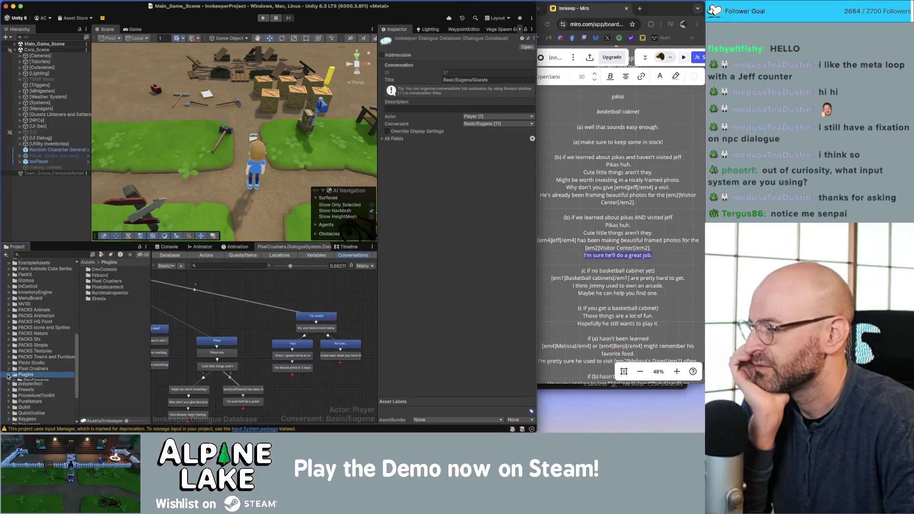
pyautogui.scroll(-3, 8, 376)
pyautogui.scroll(-2, 8, 377)
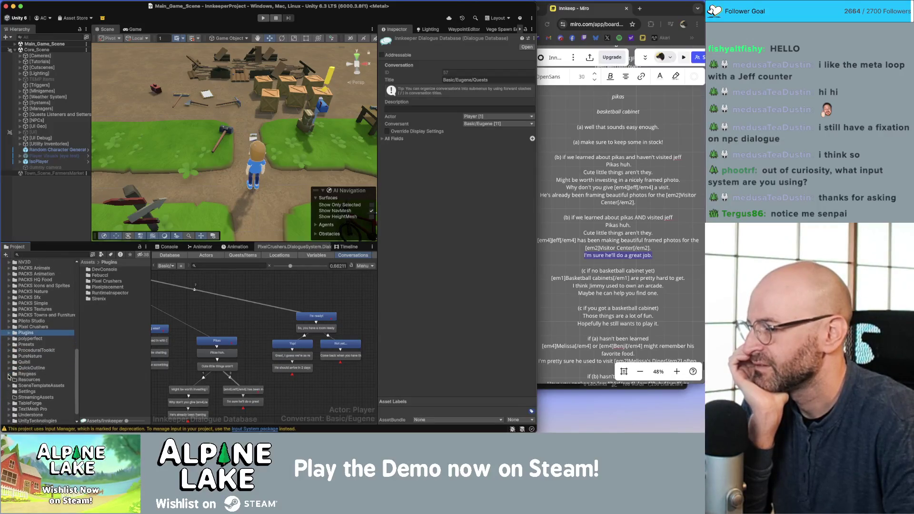
pyautogui.scroll(8, 8, 377)
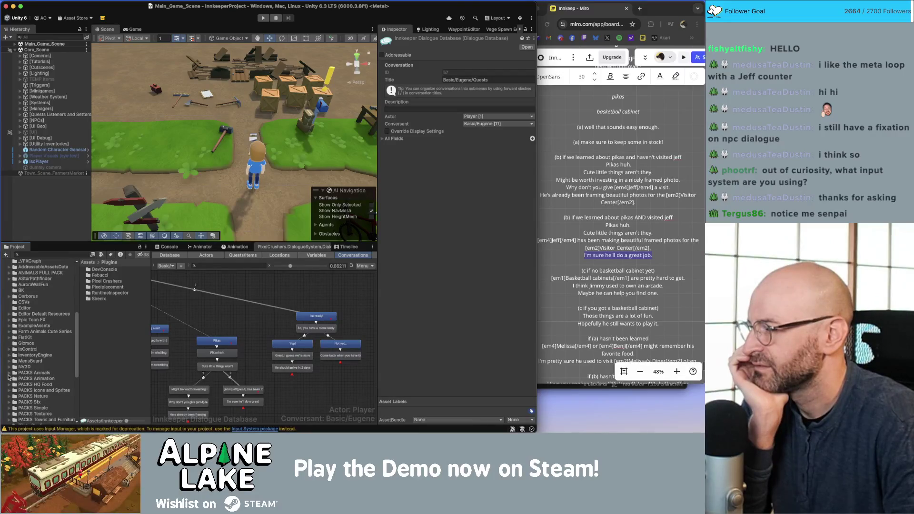
pyautogui.click(29, 350)
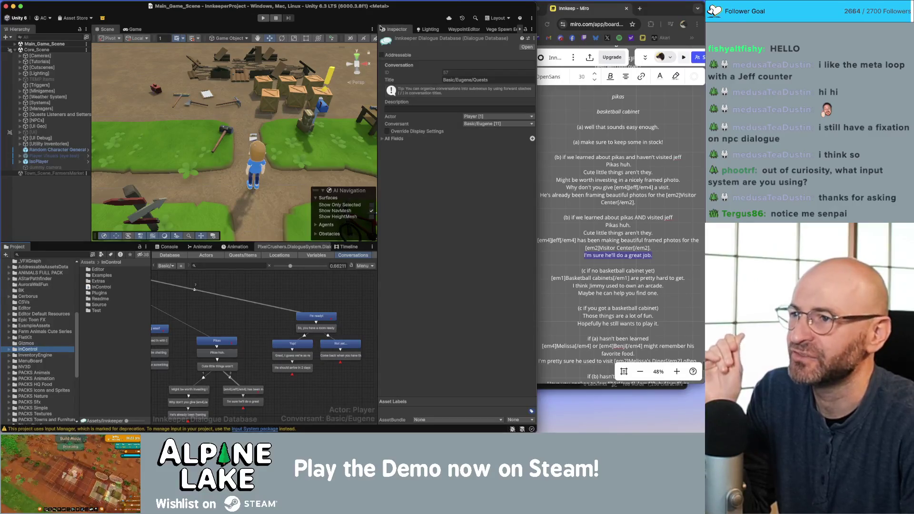
# Search the web for 'incontrol unity' and open the Asset Store result
pyautogui.click(660, 18)
pyautogui.press('super+t')
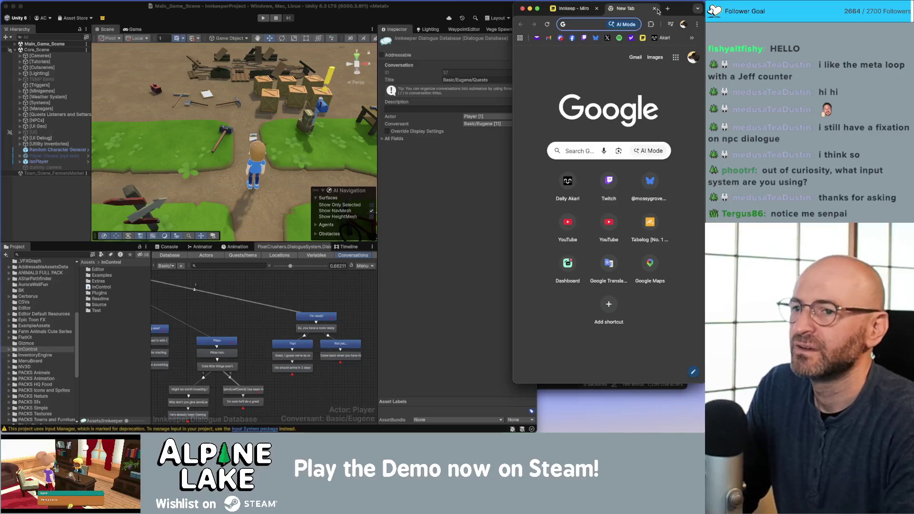
pyautogui.write('incontrol')
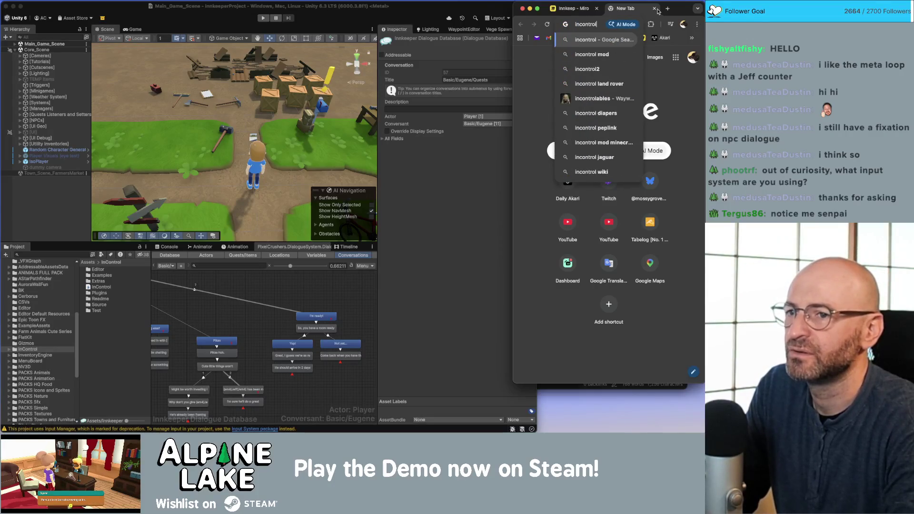
pyautogui.write(' unity')
pyautogui.press('Return')
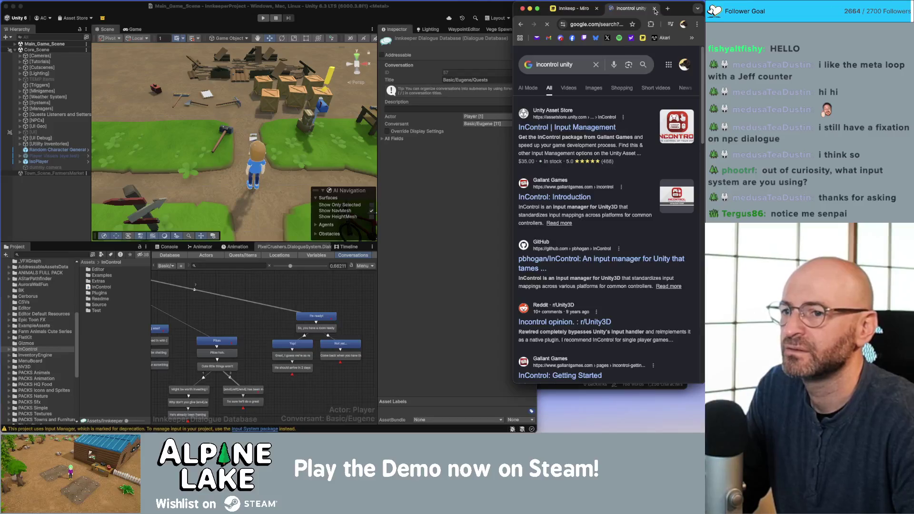
pyautogui.press('super+t')
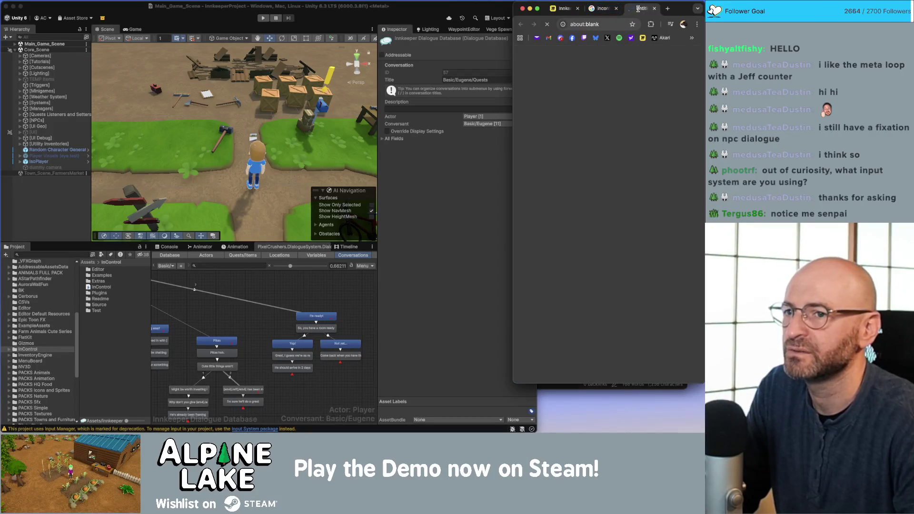
# Move the InControl store page into its own wide window and scroll through its details
pyautogui.moveTo(638, 8); pyautogui.dragTo(136, 30)
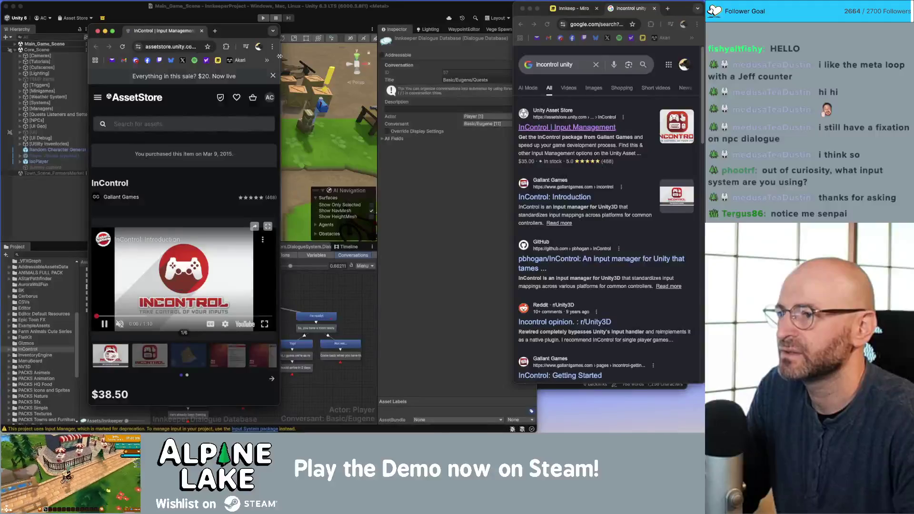
pyautogui.moveTo(279, 56); pyautogui.dragTo(487, 56)
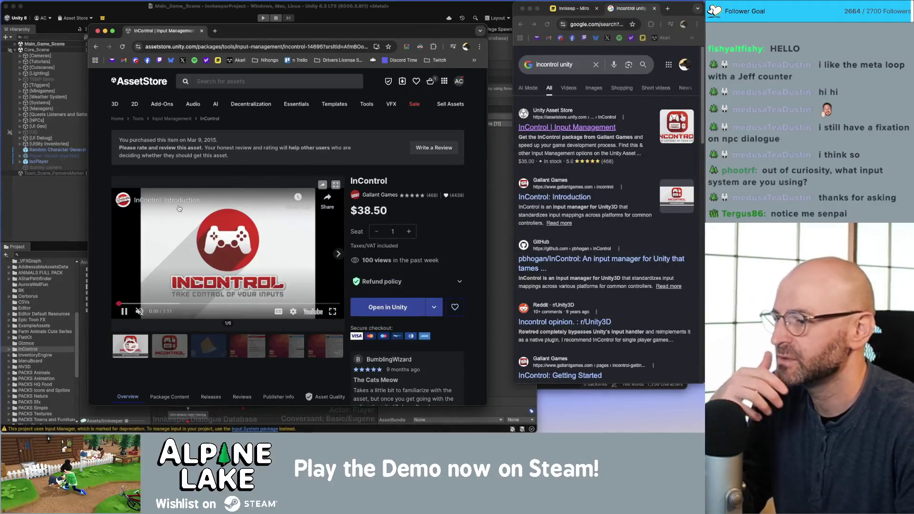
pyautogui.scroll(-2, 177, 209)
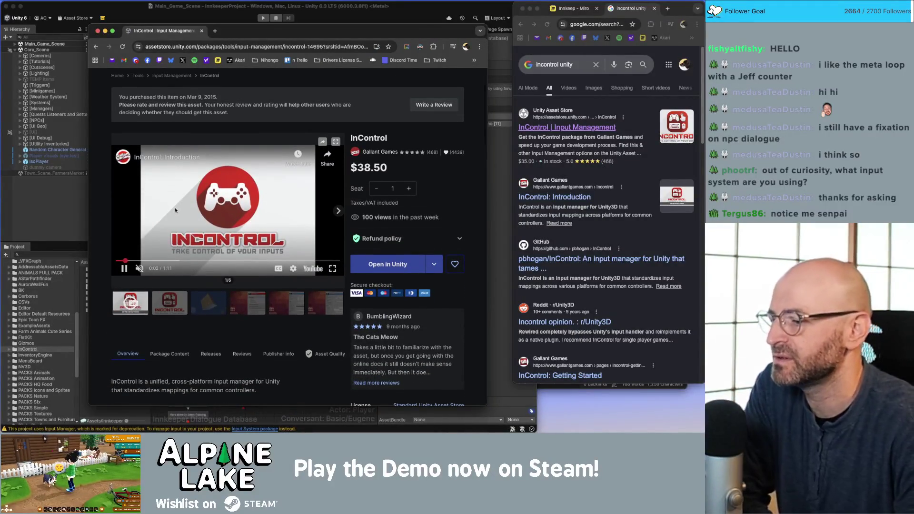
pyautogui.scroll(-2, 173, 212)
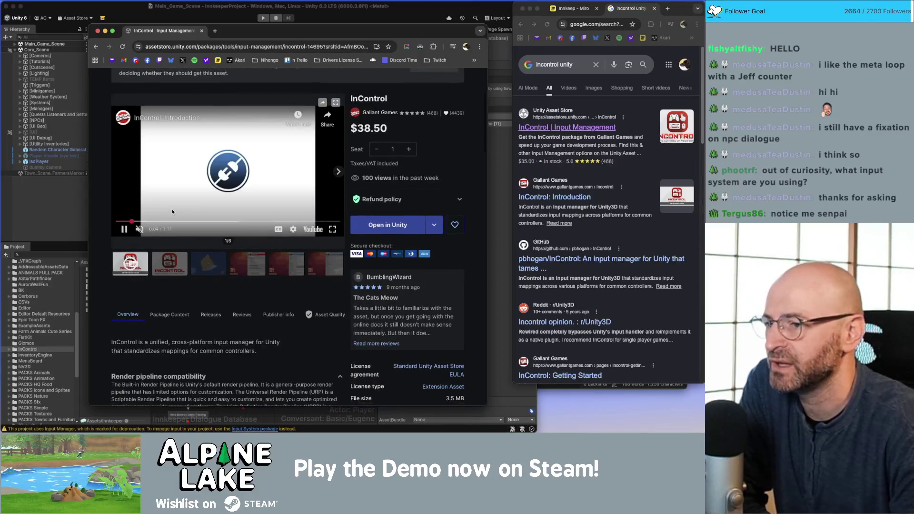
pyautogui.scroll(-2, 138, 238)
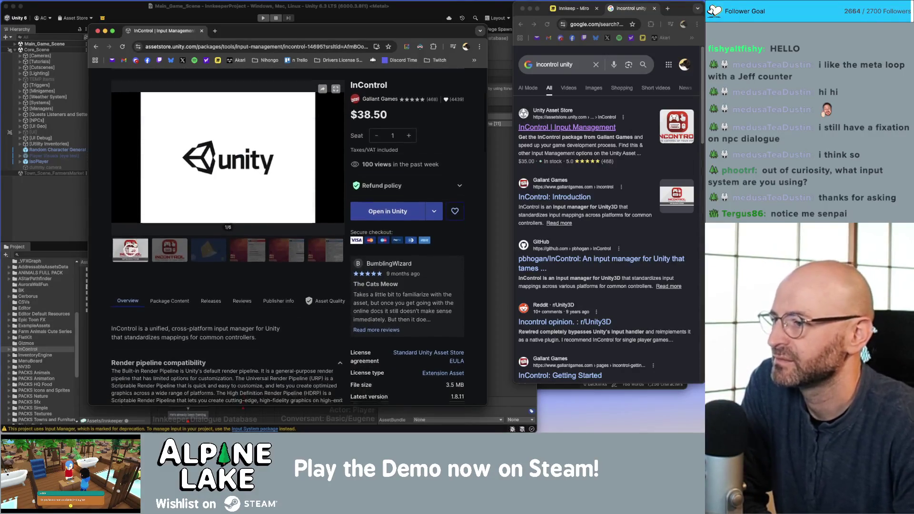
pyautogui.scroll(-1, 131, 249)
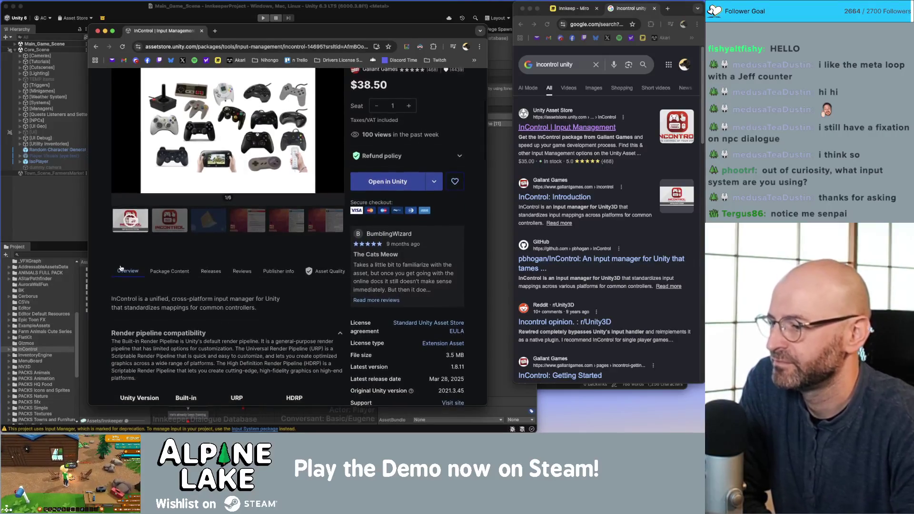
pyautogui.scroll(-8, 177, 299)
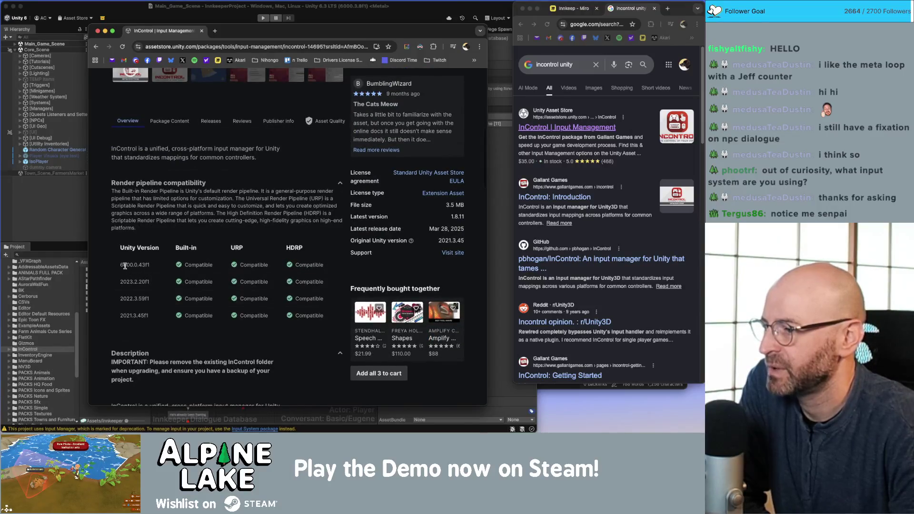
pyautogui.scroll(-7, 133, 265)
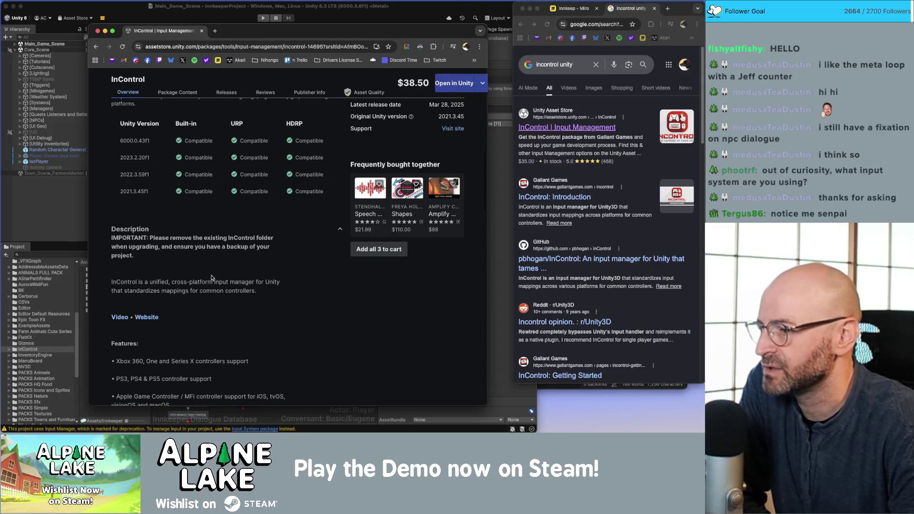
pyautogui.scroll(-10, 221, 278)
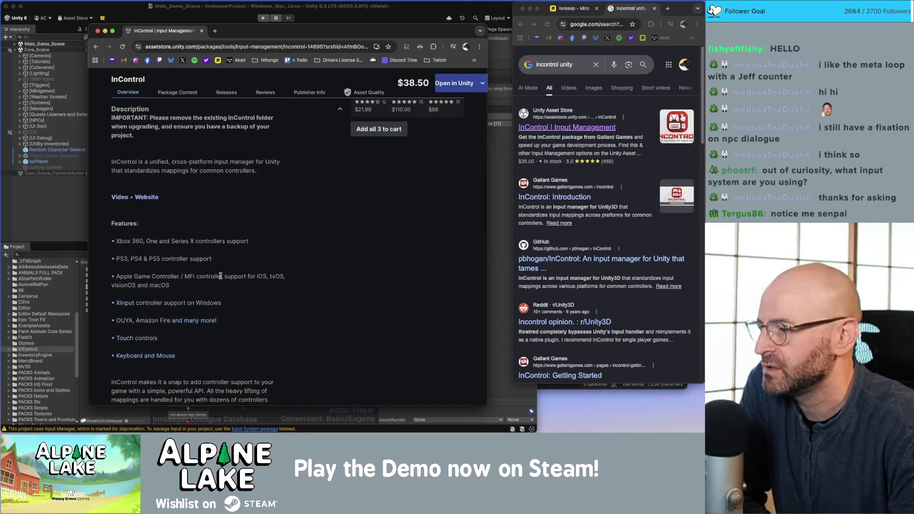
pyautogui.scroll(-3, 221, 278)
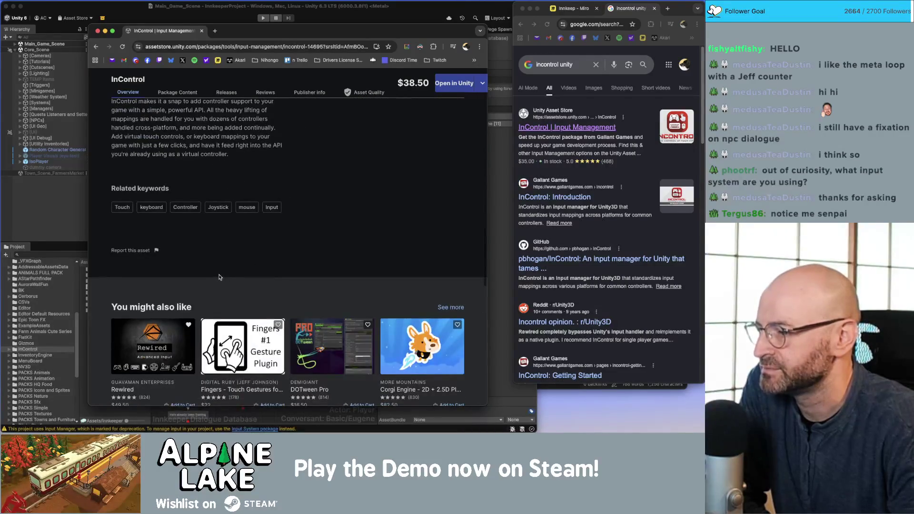
pyautogui.scroll(15, 219, 278)
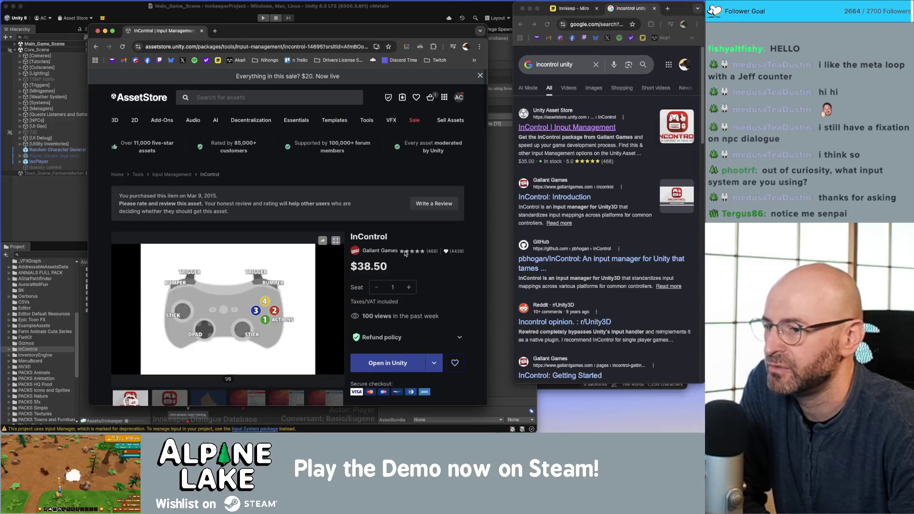
# Close the InControl Asset Store window with Cmd+W, returning to the Unity scene
pyautogui.moveTo(278, 268)
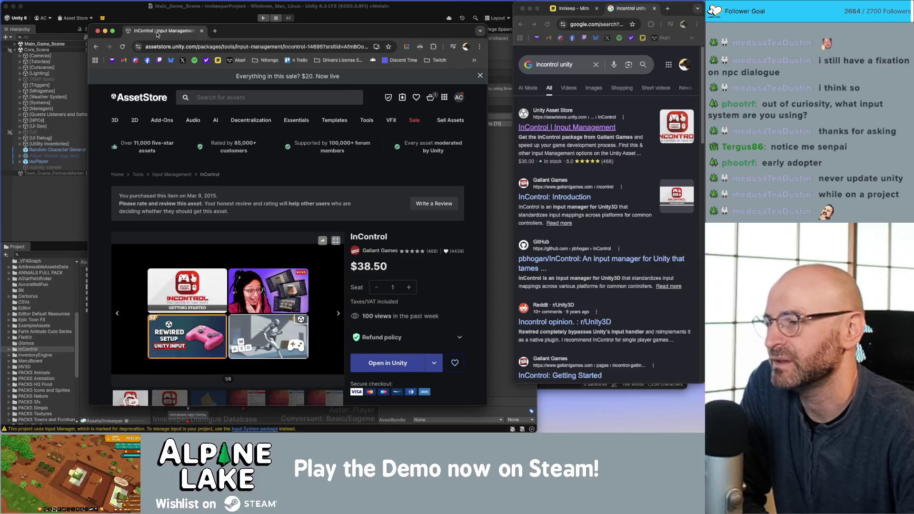
pyautogui.press('super+w')
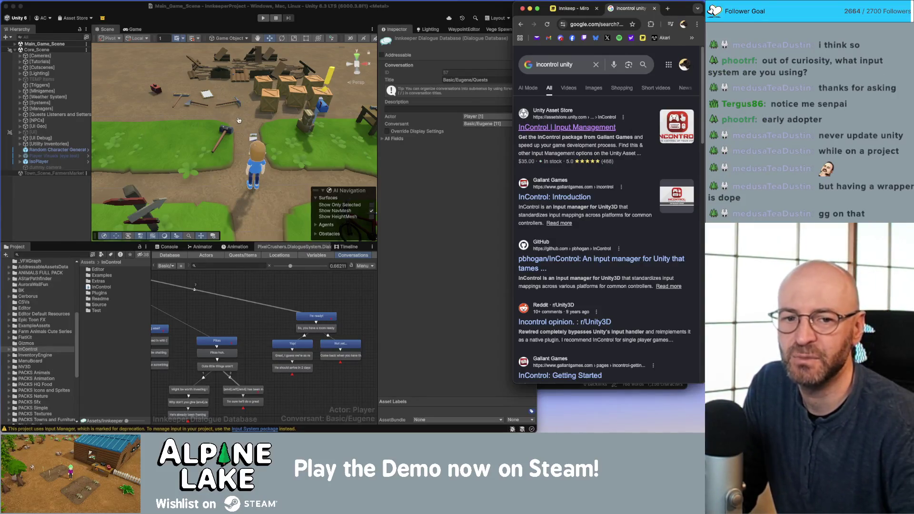
# Search the project for 'letter', inspect some letter assets, and open the Letters/_Quests folder
pyautogui.press('super+Tab')
pyautogui.press('super+Tab')
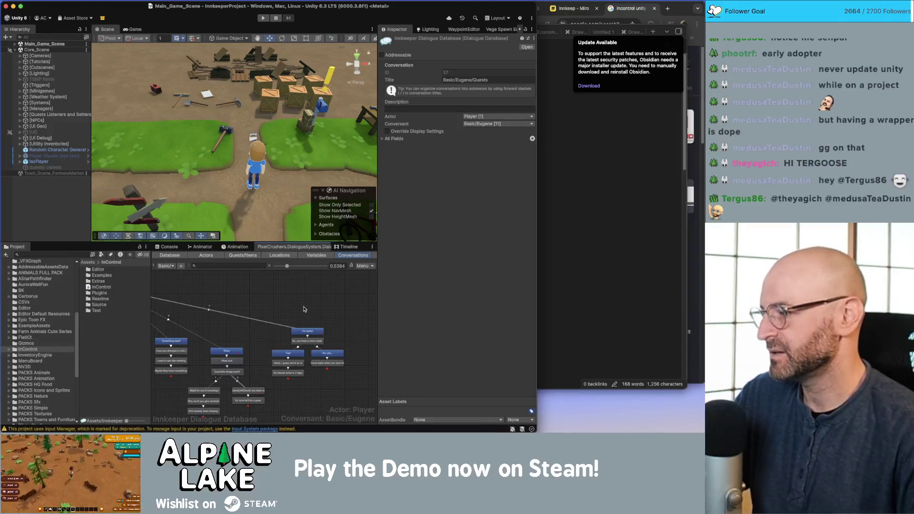
pyautogui.click(35, 194)
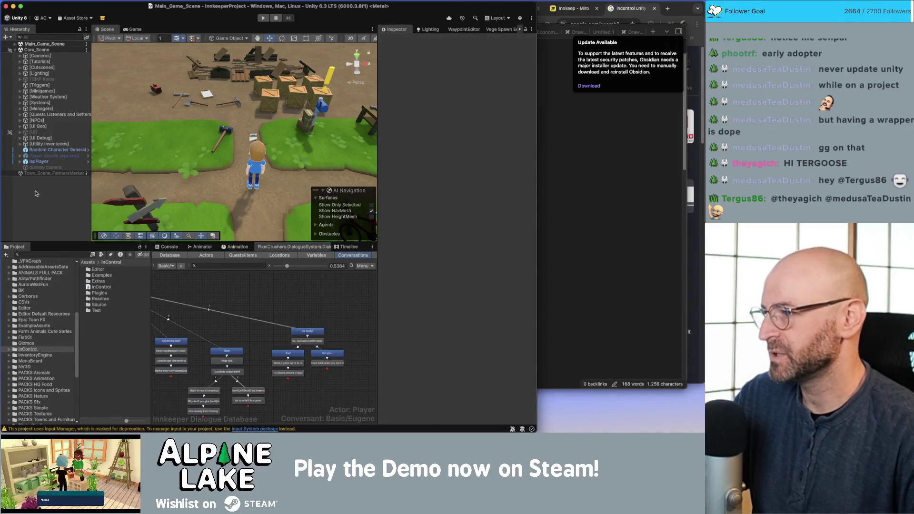
pyautogui.click(59, 255)
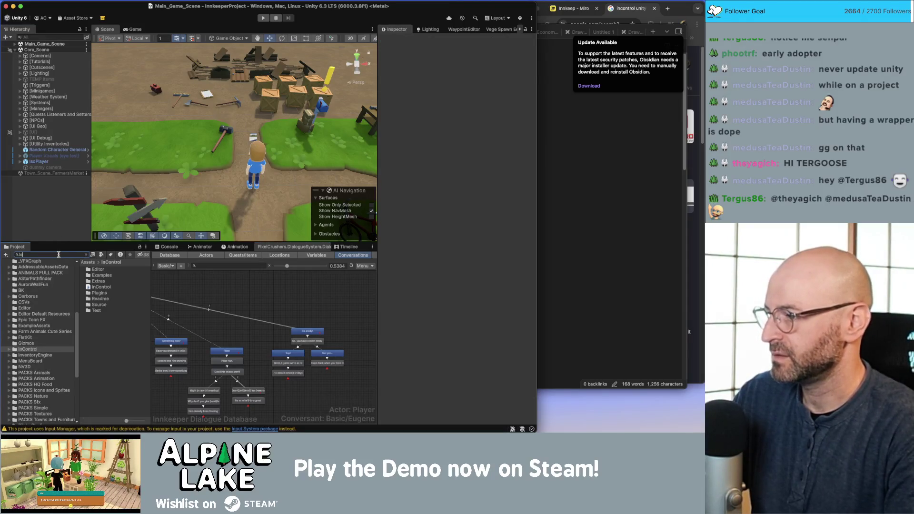
pyautogui.write('tter')
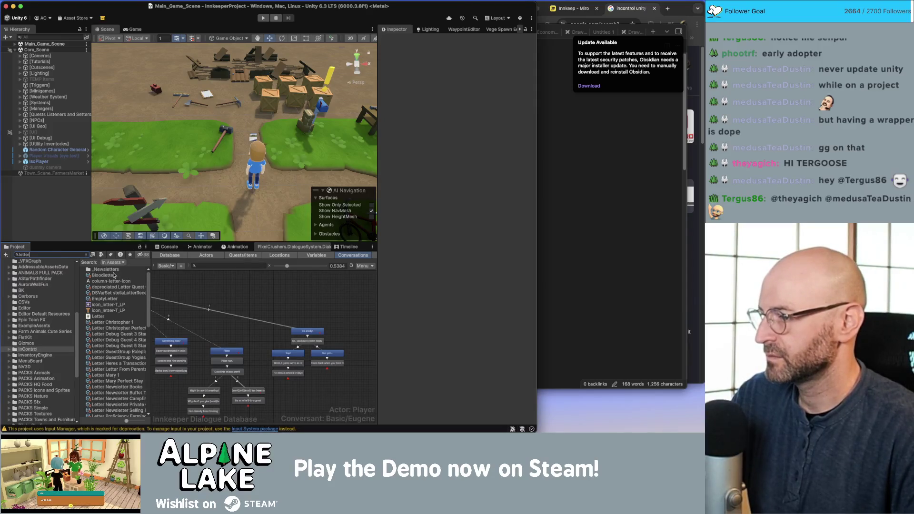
pyautogui.click(109, 276)
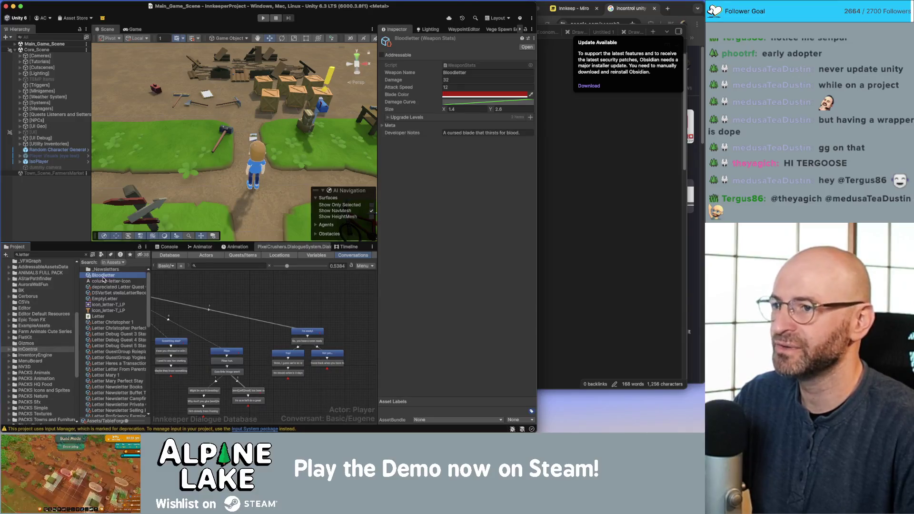
pyautogui.click(117, 328)
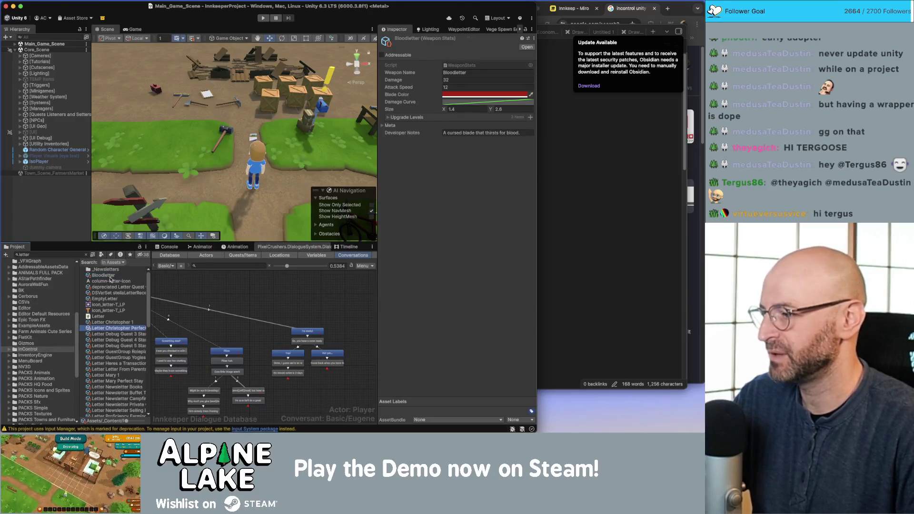
pyautogui.click(86, 255)
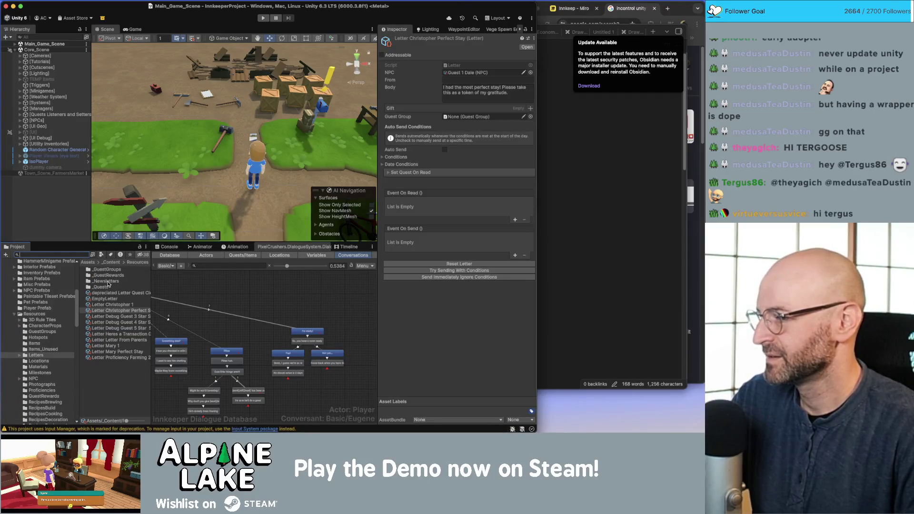
pyautogui.doubleClick(105, 287)
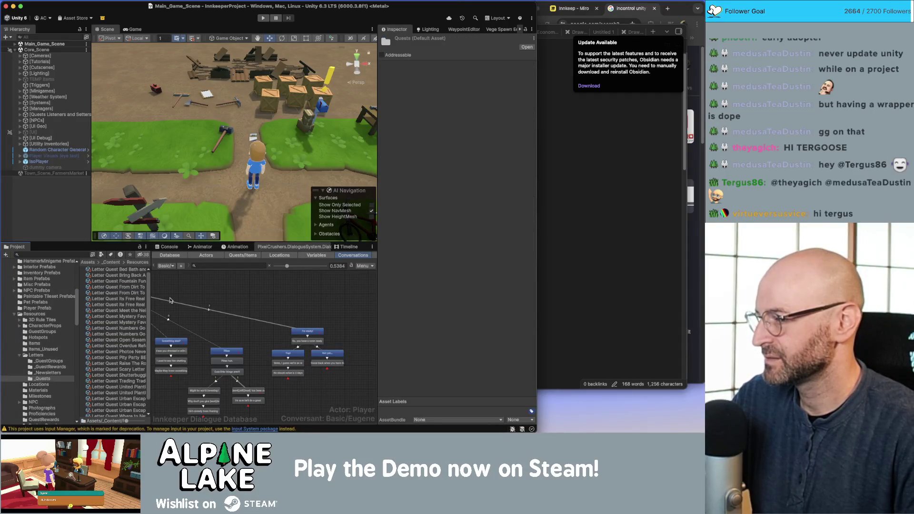
pyautogui.moveTo(152, 302)
pyautogui.mouseDown()
pyautogui.moveTo(185, 299)
pyautogui.moveTo(150, 299)
pyautogui.mouseUp()
# Scroll the Innkeep Miro board to Eugene's arrival script, then return to the Eugene Quests conversation
pyautogui.click(575, 114)
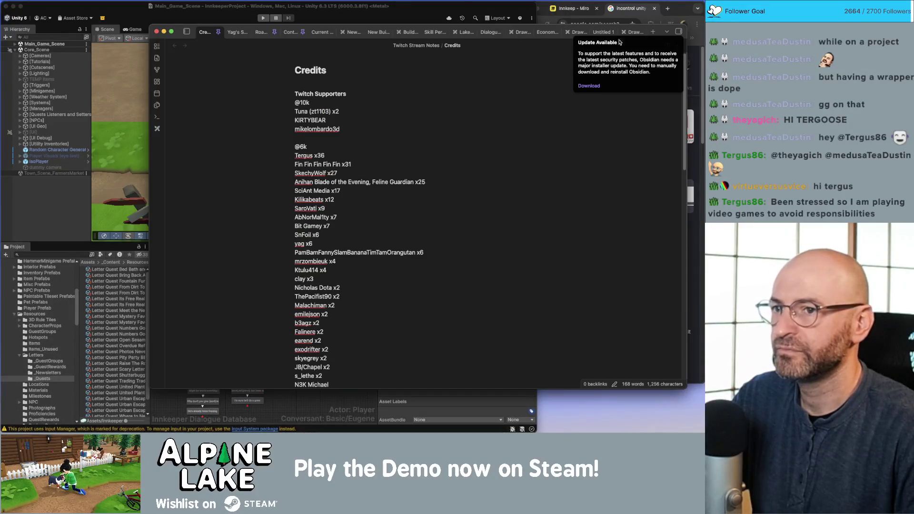
pyautogui.click(633, 10)
pyautogui.click(574, 8)
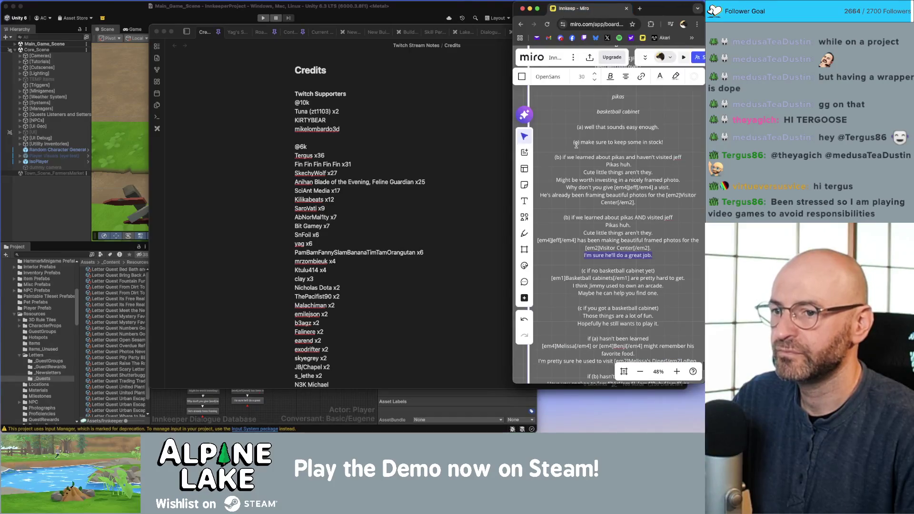
pyautogui.scroll(-5, 690, 198)
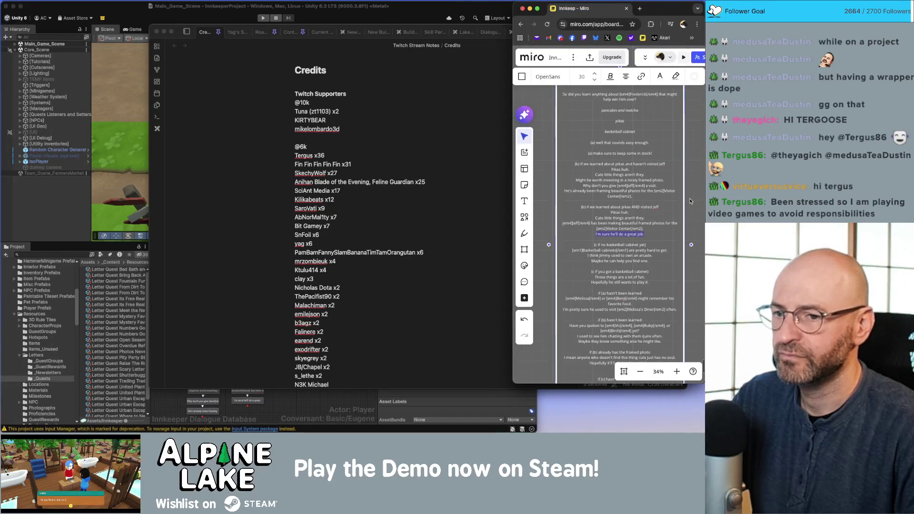
pyautogui.scroll(-2, 690, 200)
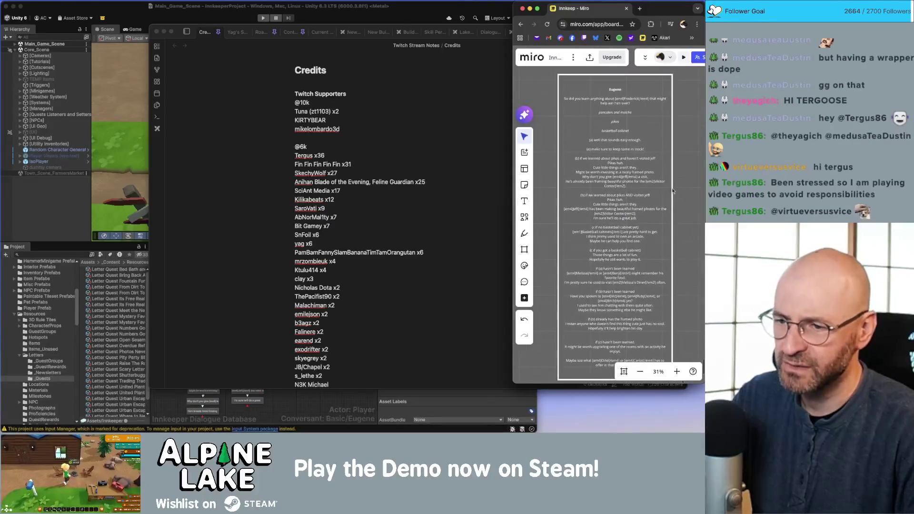
pyautogui.scroll(-5, 667, 191)
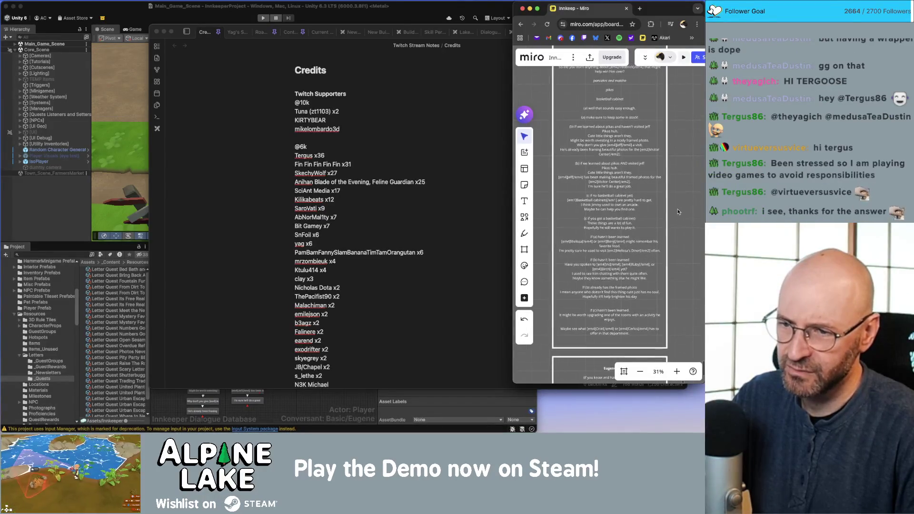
pyautogui.scroll(-3, 671, 155)
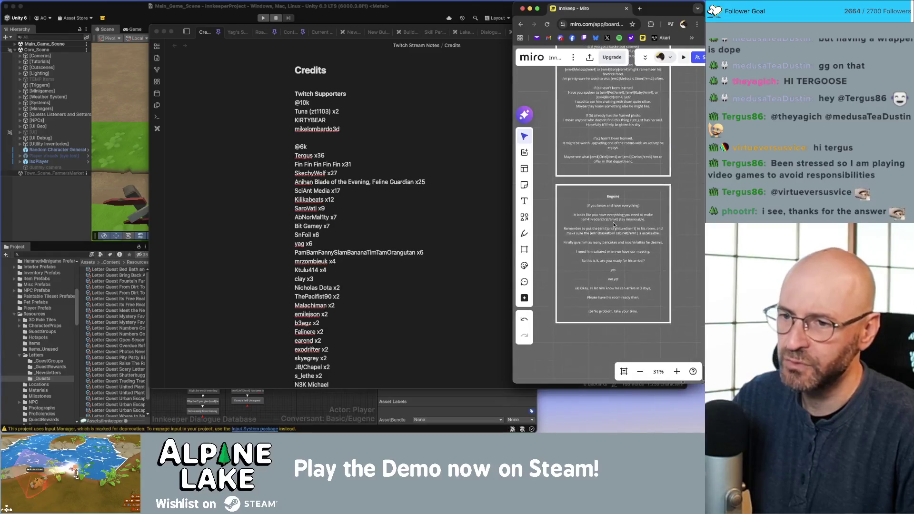
pyautogui.scroll(2, 614, 224)
pyautogui.scroll(1, 614, 224)
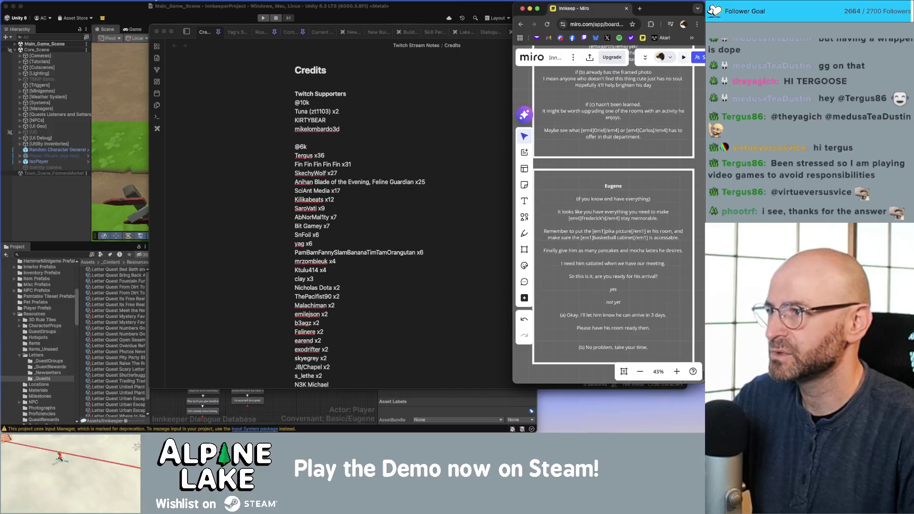
pyautogui.click(165, 27)
pyautogui.click(330, 303)
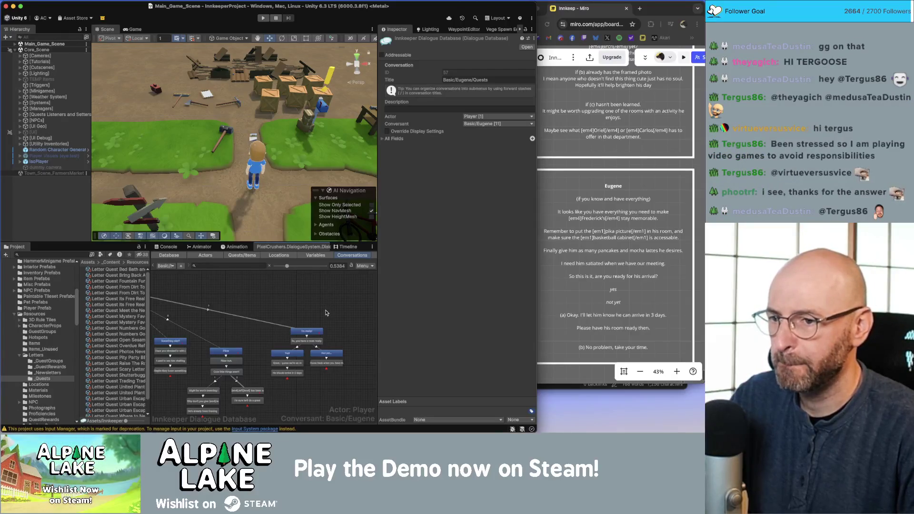
pyautogui.scroll(2, 327, 311)
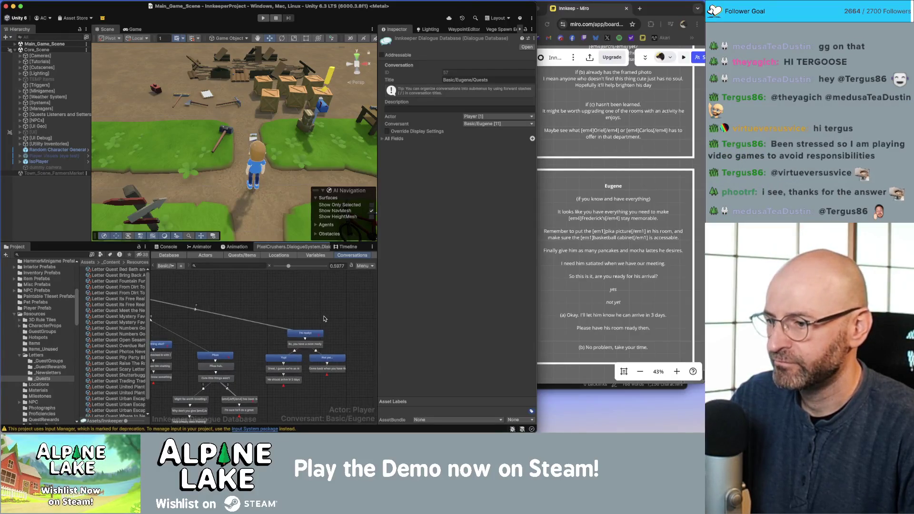
pyautogui.click(305, 339)
pyautogui.click(304, 343)
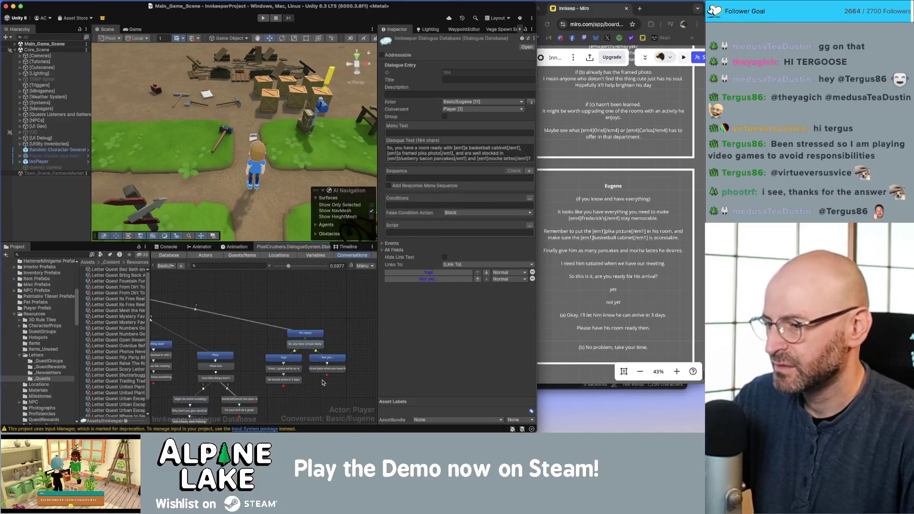
pyautogui.click(282, 380)
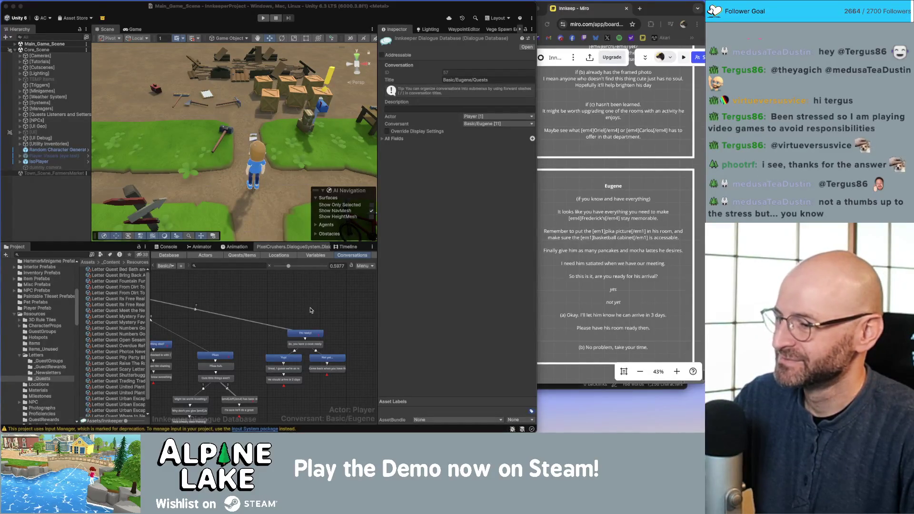
pyautogui.click(321, 290)
pyautogui.click(530, 5)
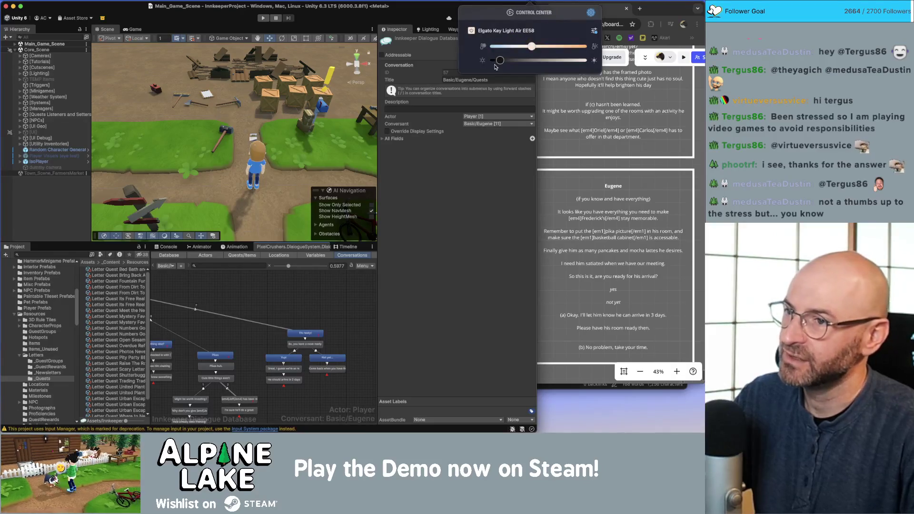
pyautogui.moveTo(499, 64); pyautogui.dragTo(494, 61)
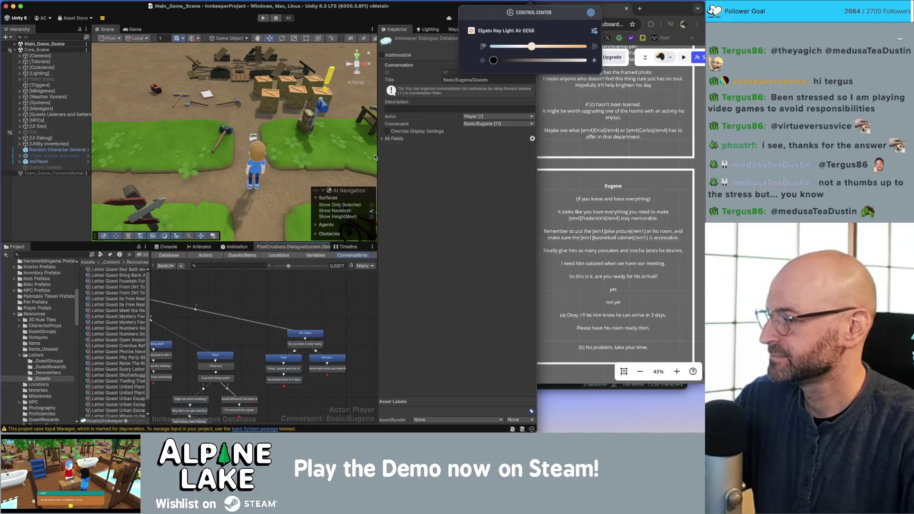
pyautogui.click(312, 286)
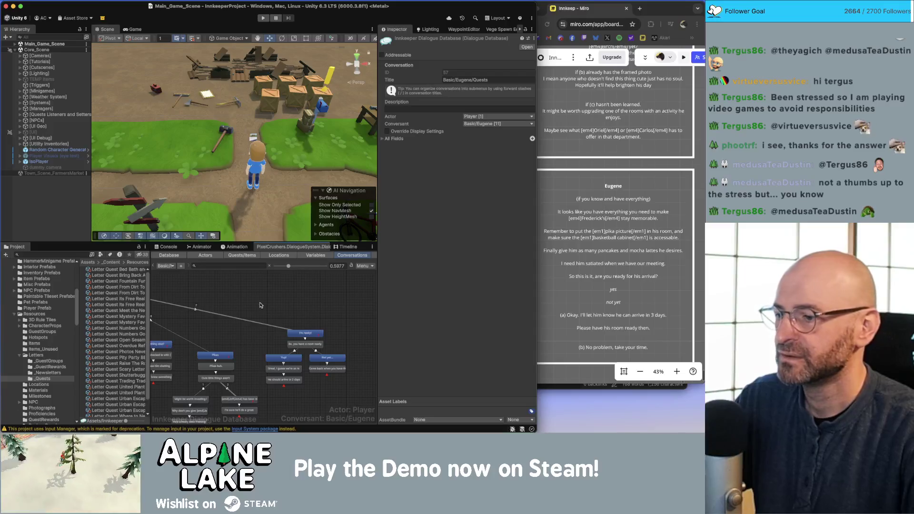
# Review the dialogue graph and the Open Sesame letter, then maximize the Unity editor
pyautogui.scroll(-2, 303, 303)
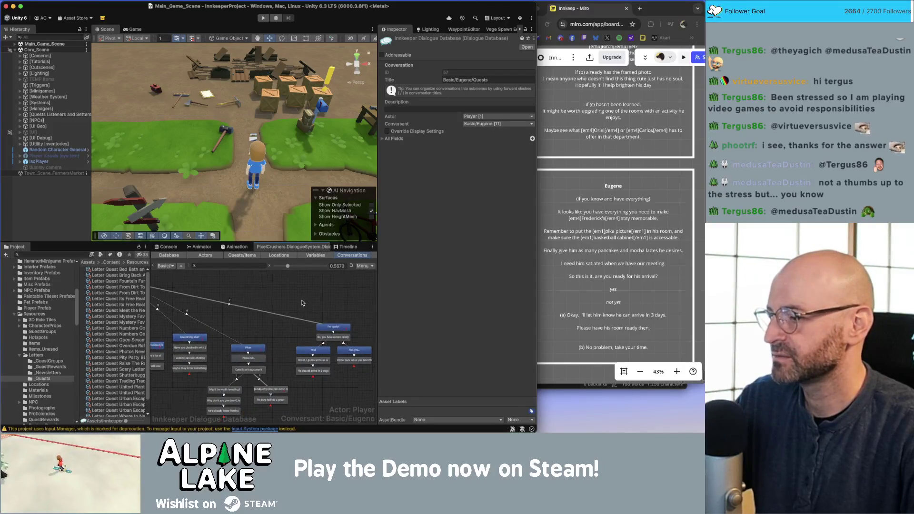
pyautogui.scroll(-3, 300, 304)
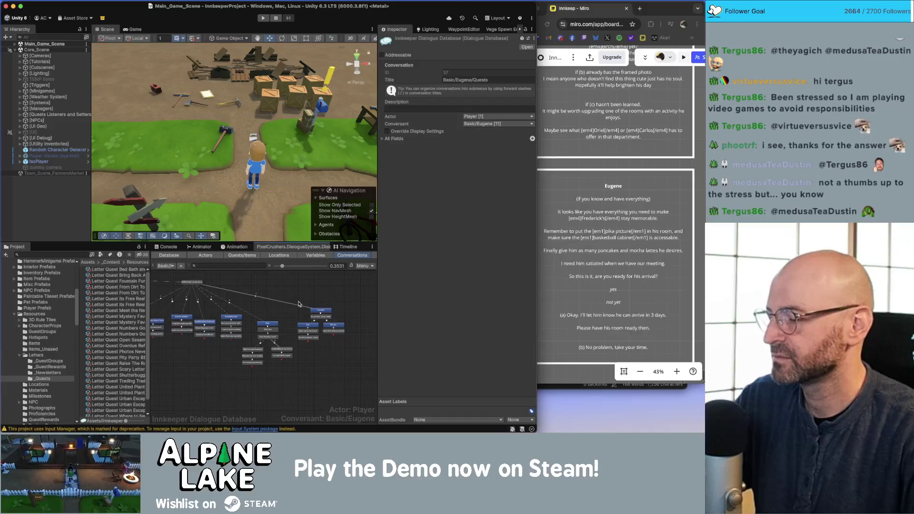
pyautogui.scroll(-1, 299, 304)
pyautogui.moveTo(193, 379); pyautogui.dragTo(270, 380)
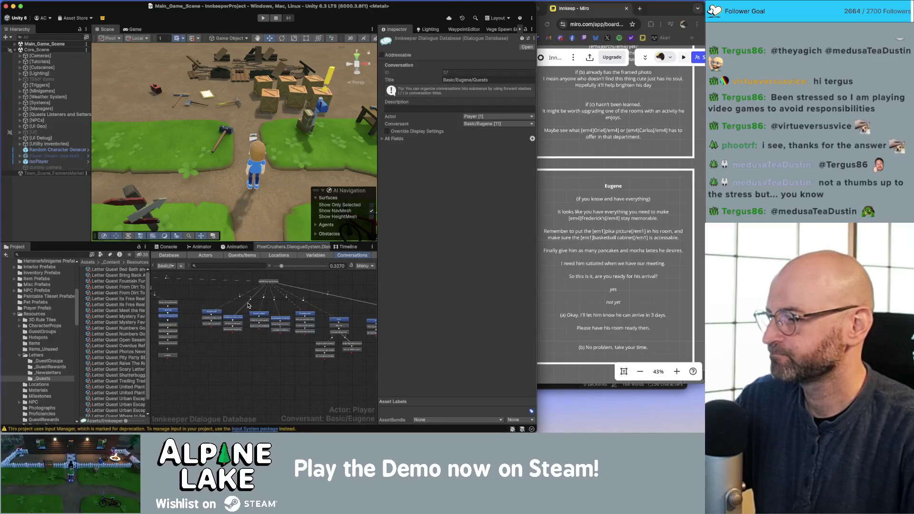
pyautogui.scroll(3, 276, 347)
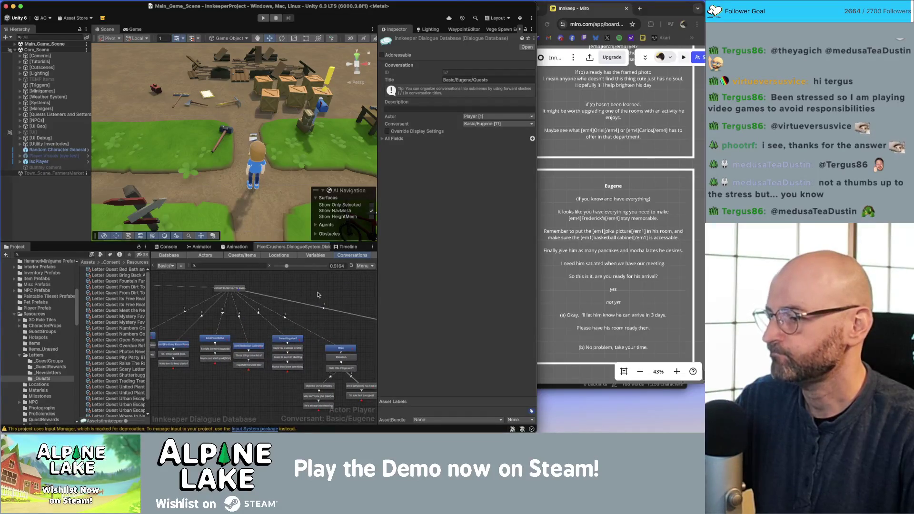
pyautogui.scroll(1, 314, 294)
pyautogui.moveTo(267, 362); pyautogui.dragTo(344, 357)
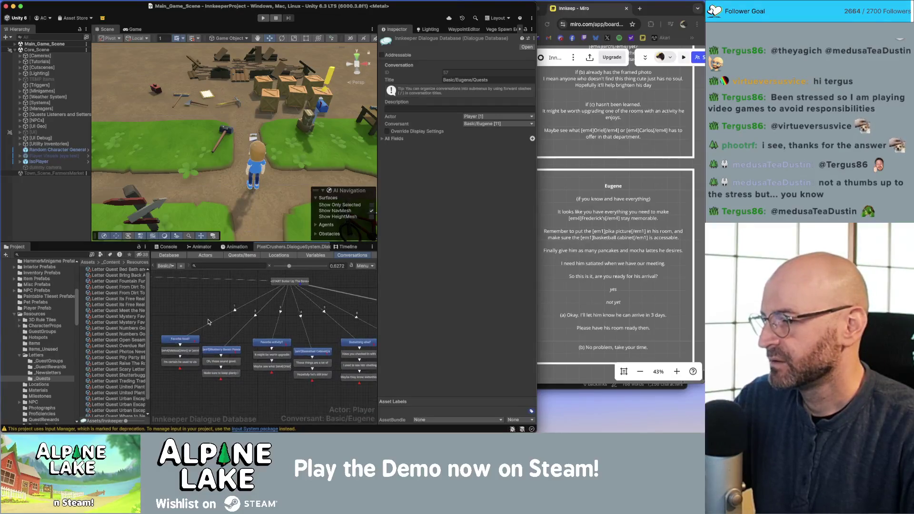
pyautogui.click(53, 203)
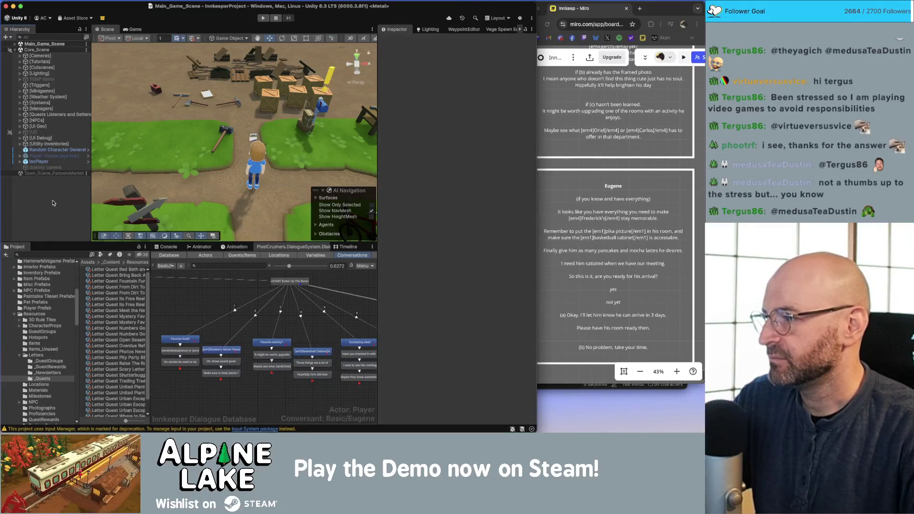
pyautogui.click(130, 340)
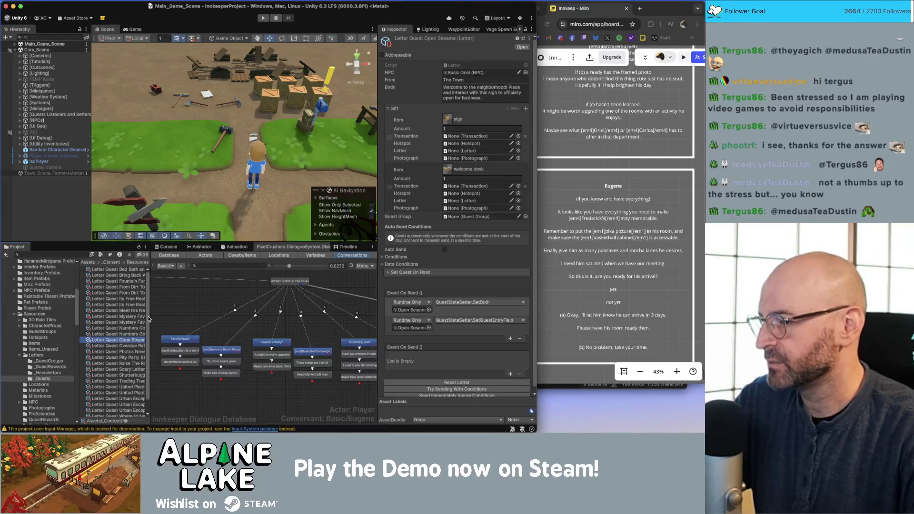
pyautogui.click(182, 17)
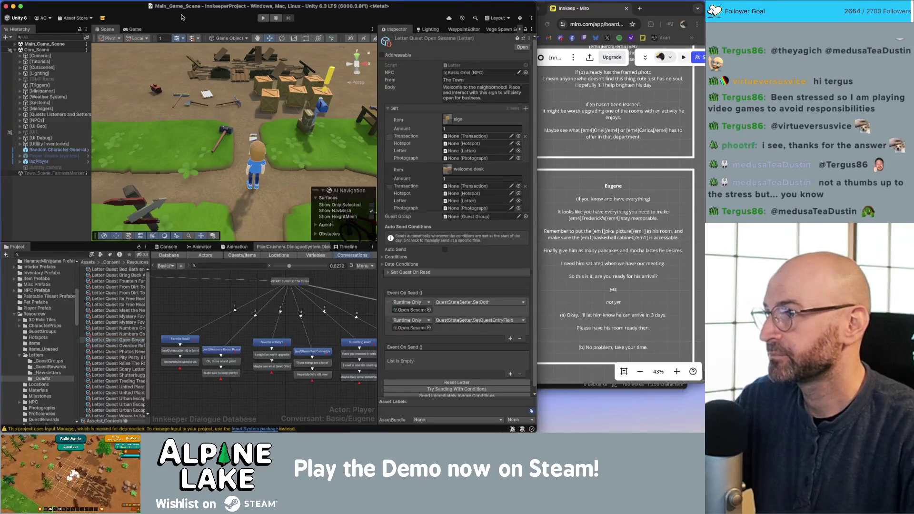
pyautogui.doubleClick(146, 10)
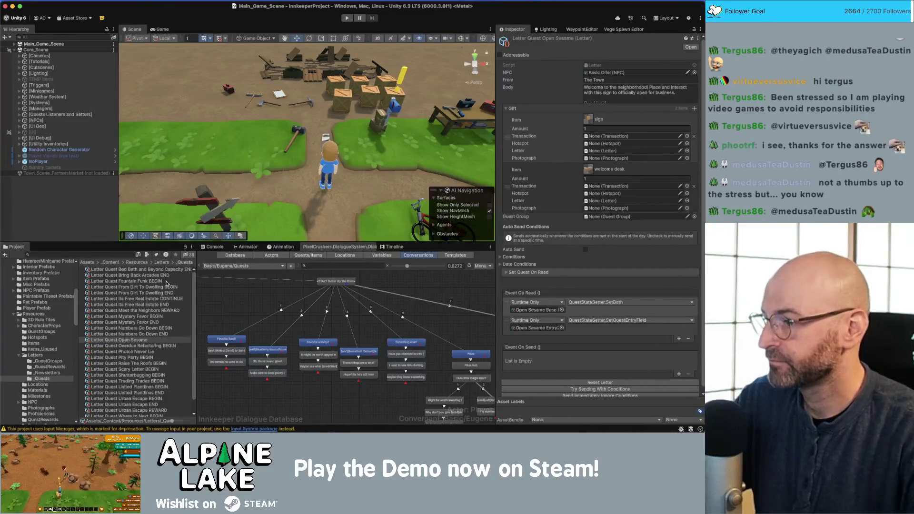
# Duplicate Letter Quest Bring Back Arcades END as Letter Quest Butter Up The Boss Melissa Recipe
pyautogui.click(161, 276)
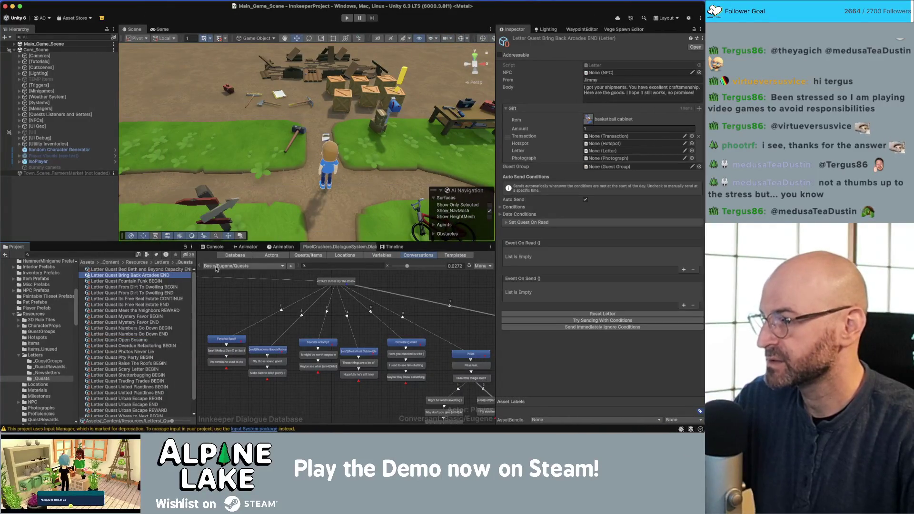
pyautogui.hotkey('ctrl', 'd')
pyautogui.press('BackSpace')
pyautogui.press('BackSpace')
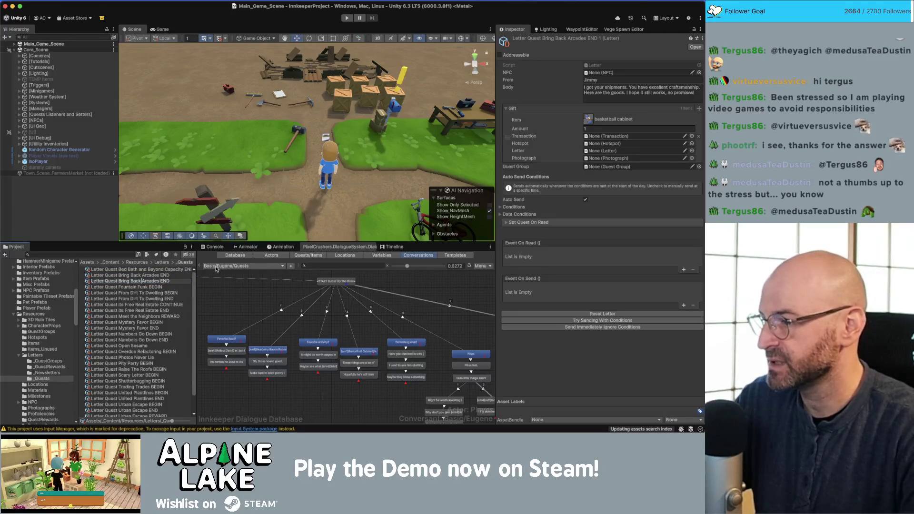
pyautogui.hotkey('alt', 'Left')
pyautogui.hotkey('alt', 'Left')
pyautogui.hotkey('alt', 'Left')
pyautogui.hotkey('alt', 'shift', 'Right')
pyautogui.hotkey('alt', 'shift', 'Right')
pyautogui.hotkey('alt', 'shift', 'Right')
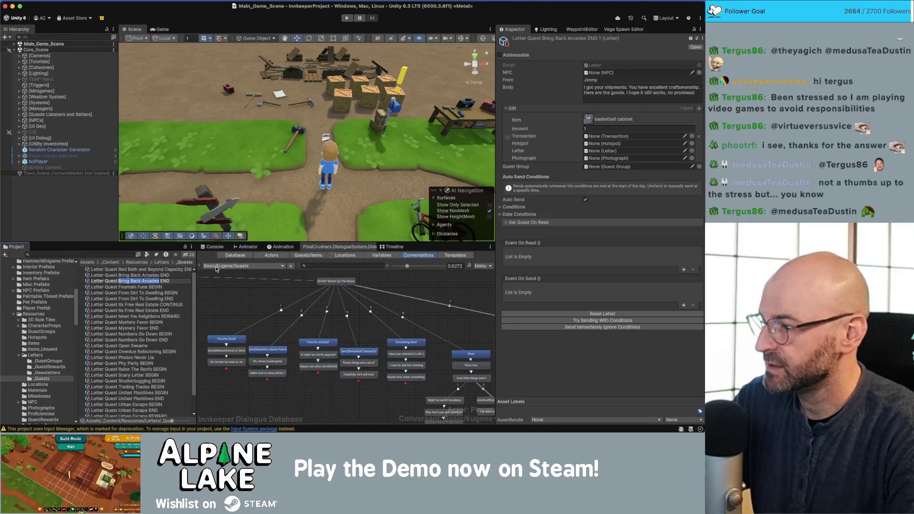
pyautogui.write('B')
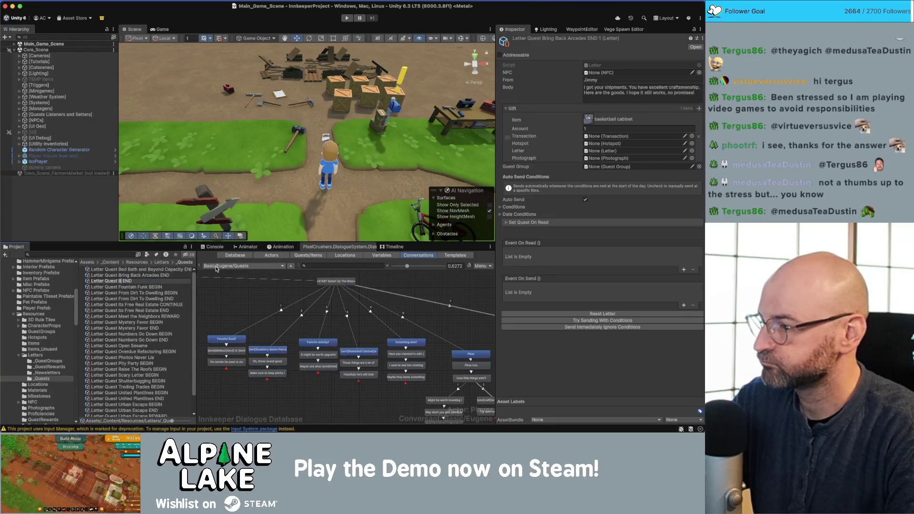
pyautogui.write('utter Up The Boss')
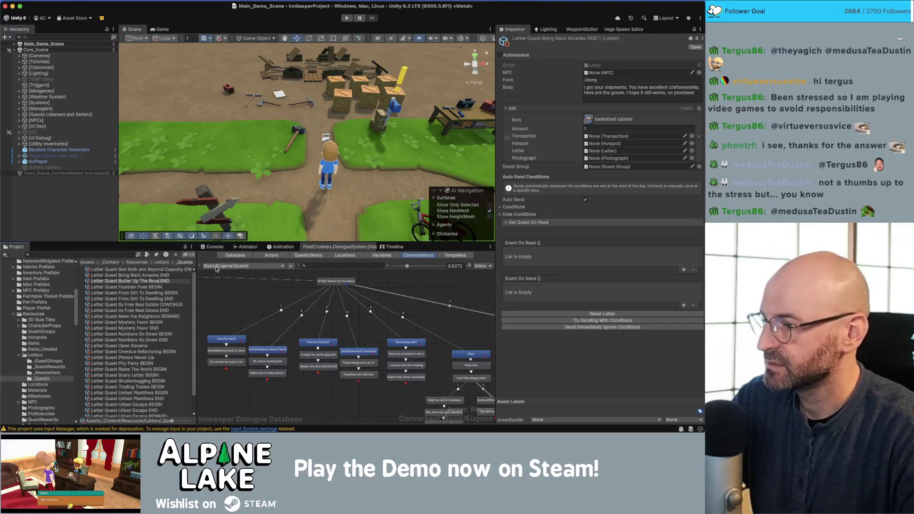
pyautogui.press('Delete')
pyautogui.press('Delete')
pyautogui.press('Delete')
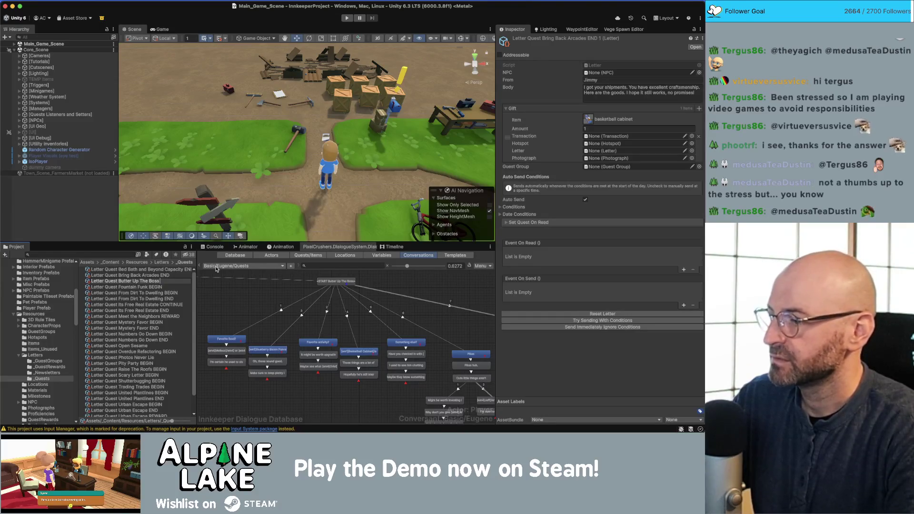
pyautogui.write(' Melissa')
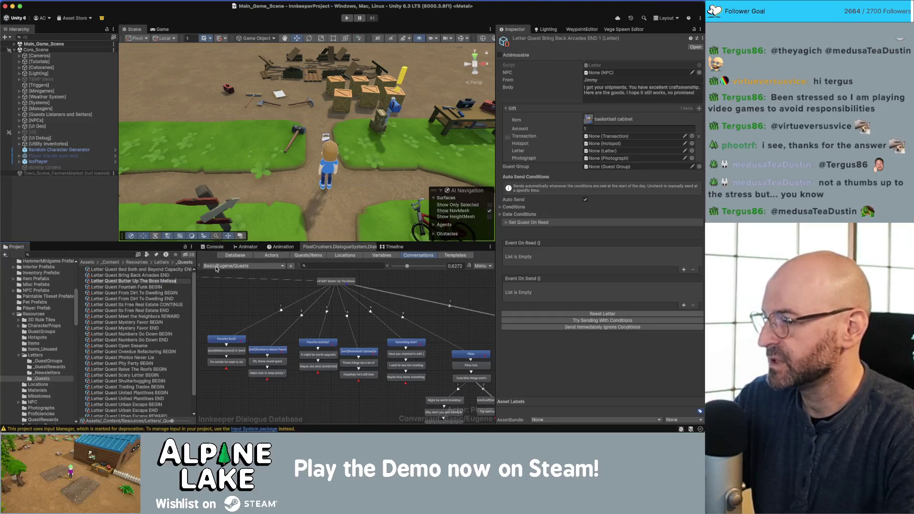
pyautogui.write(' Recipe')
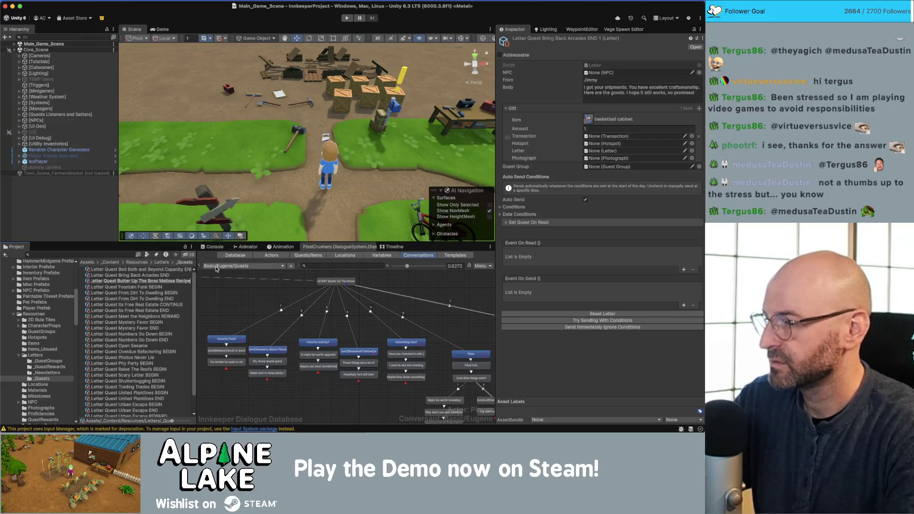
pyautogui.press('Return')
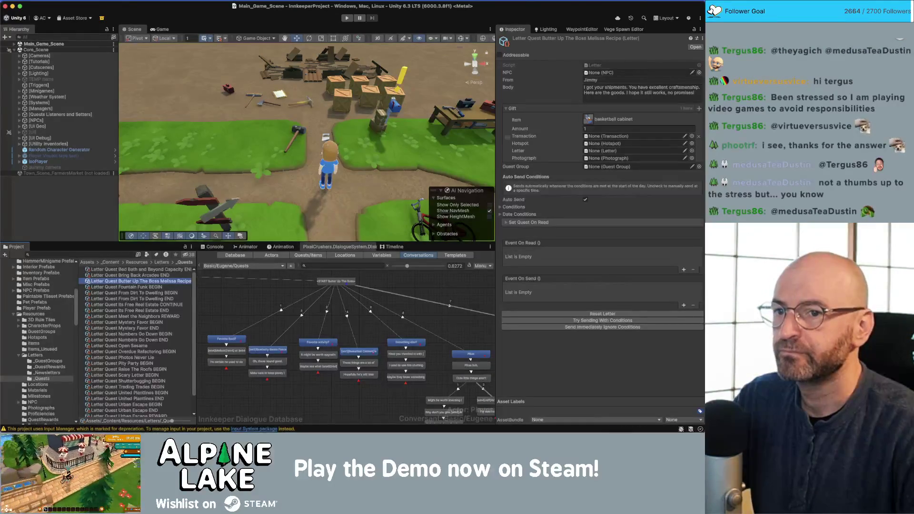
# Set the letter's NPC to Basic Melissa
pyautogui.click(699, 73)
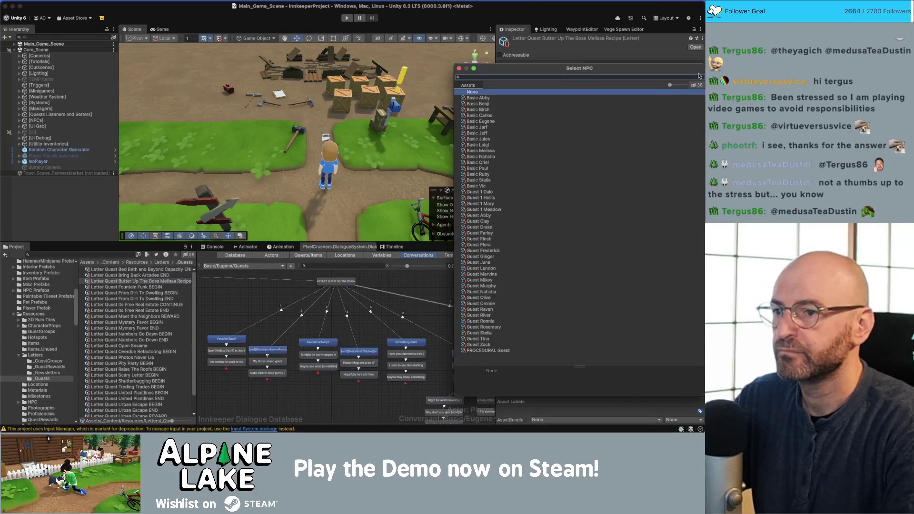
pyautogui.write('melissa')
pyautogui.press('Down')
pyautogui.press('Return')
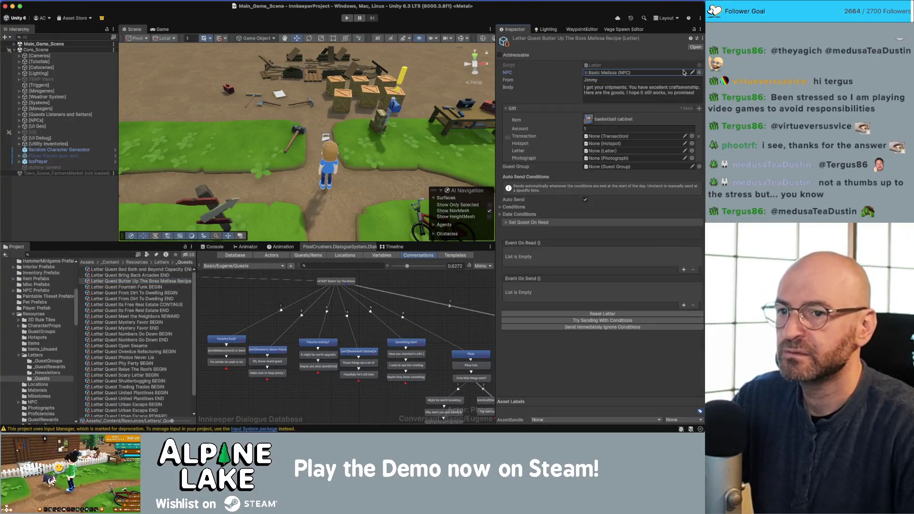
# Clear the From field and write a body saying the recipe will knock his socks off
pyautogui.click(681, 79)
pyautogui.press('BackSpace')
pyautogui.press('Tab')
pyautogui.press('BackSpace')
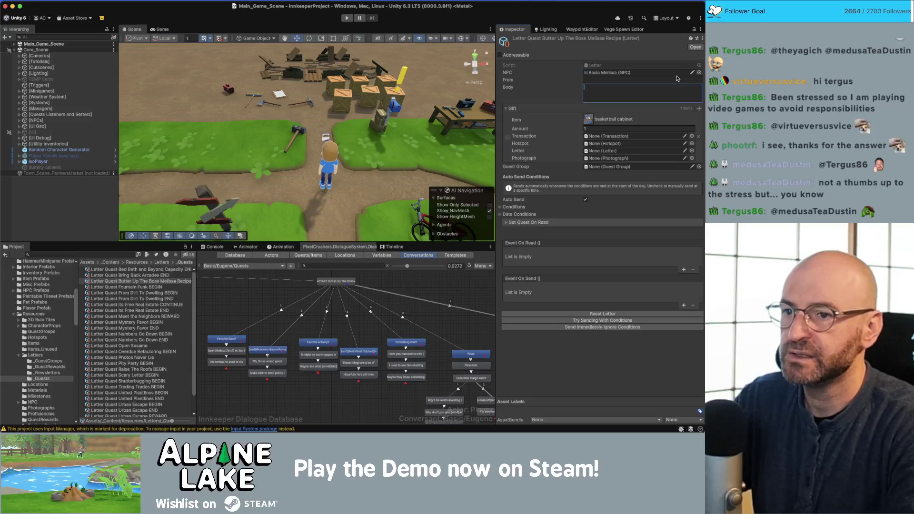
pyautogui.write('It')
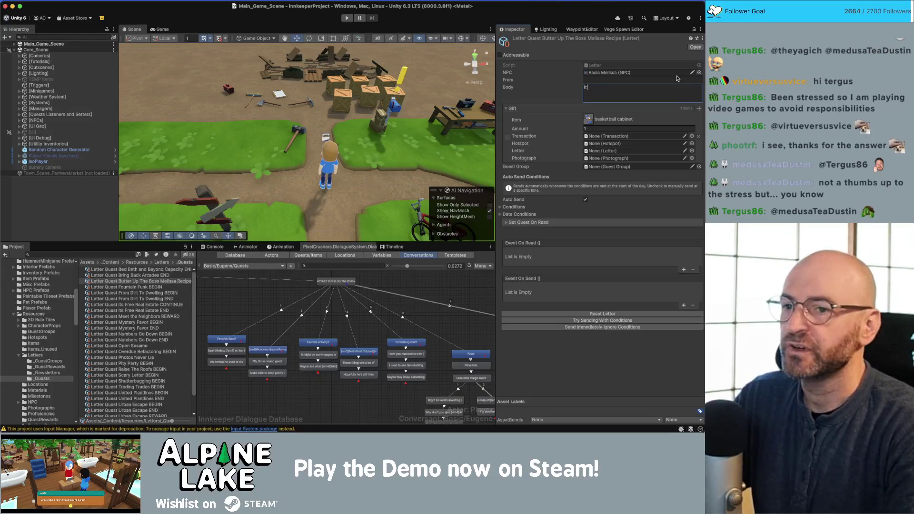
pyautogui.write("'s perThis recipe will know")
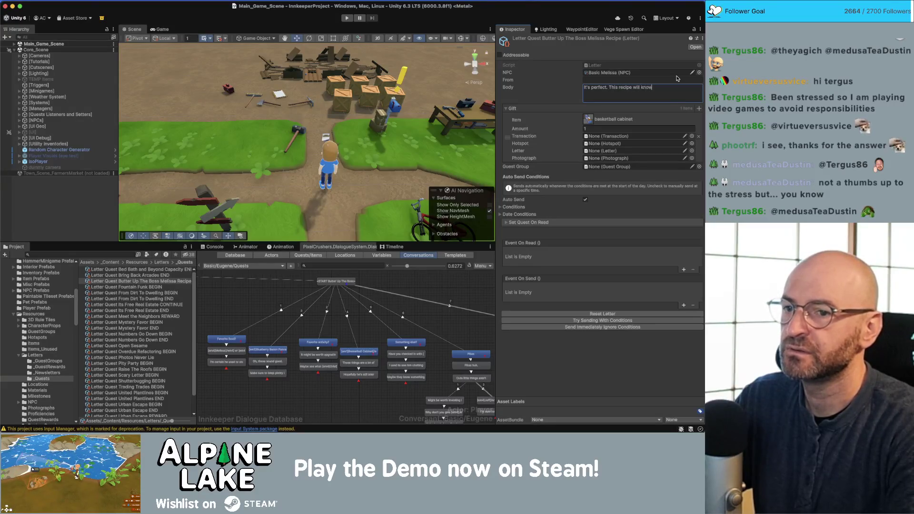
pyautogui.write('cks of')
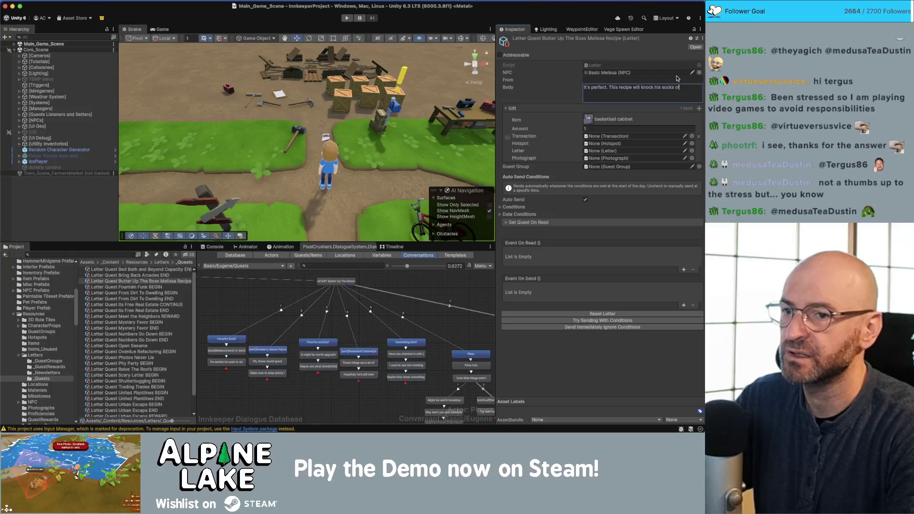
pyautogui.write('f. He')
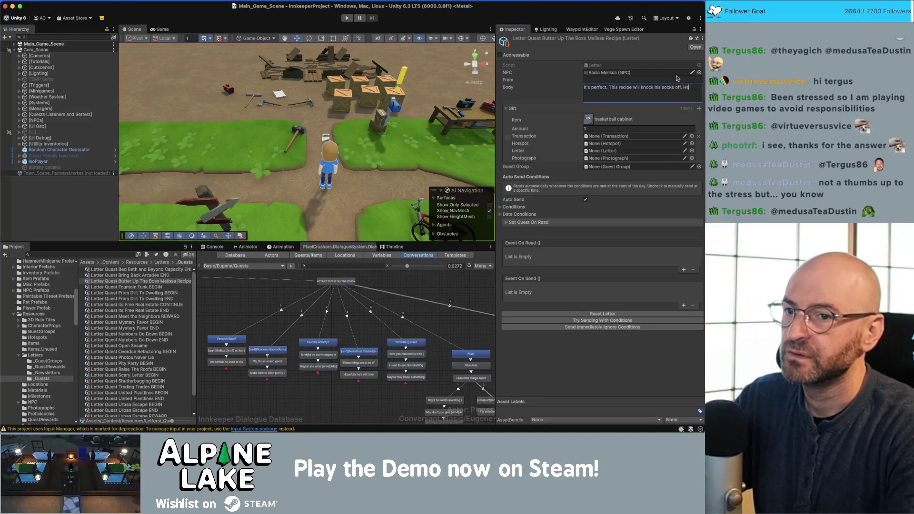
pyautogui.write("'ll remember what it was like to be a ch")
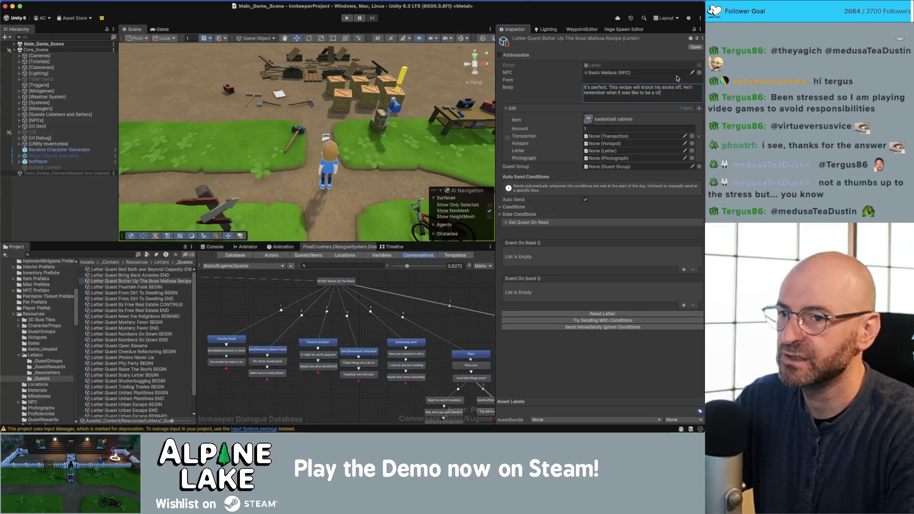
pyautogui.write('.')
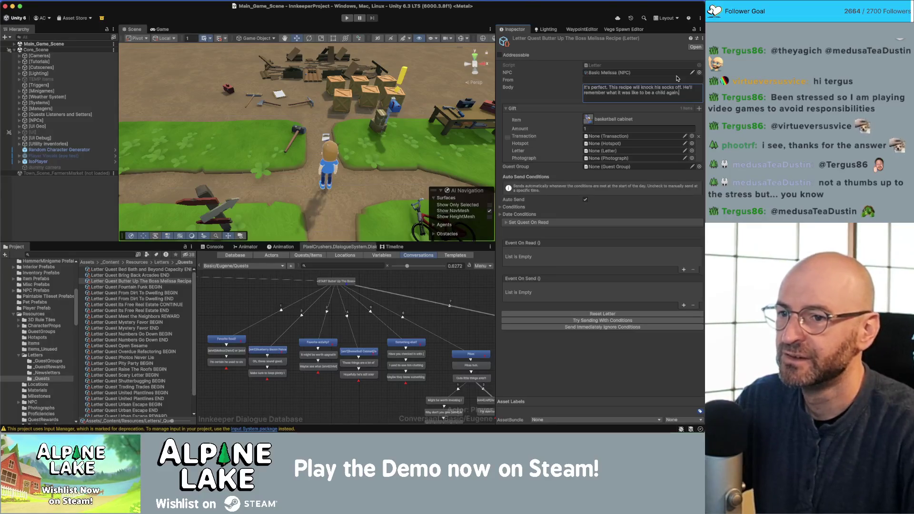
pyautogui.click(589, 121)
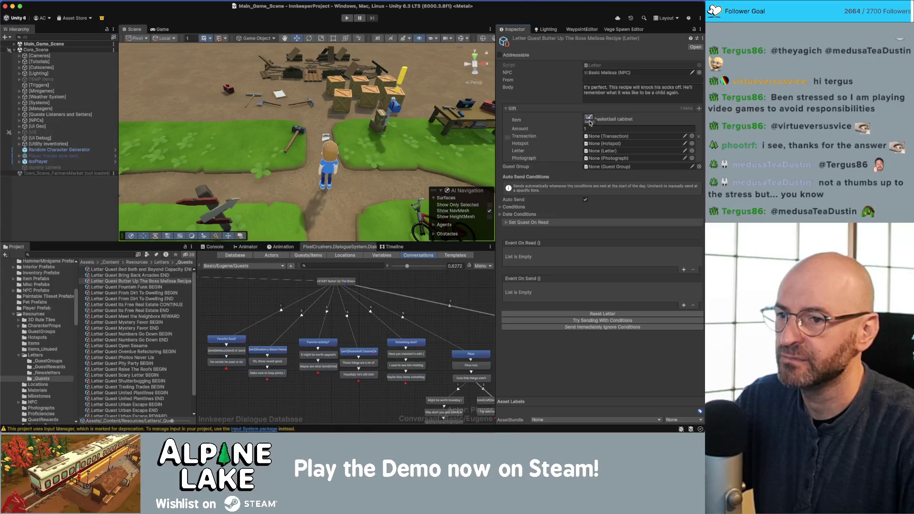
# Set the letter's gift amount to 1
pyautogui.click(590, 122)
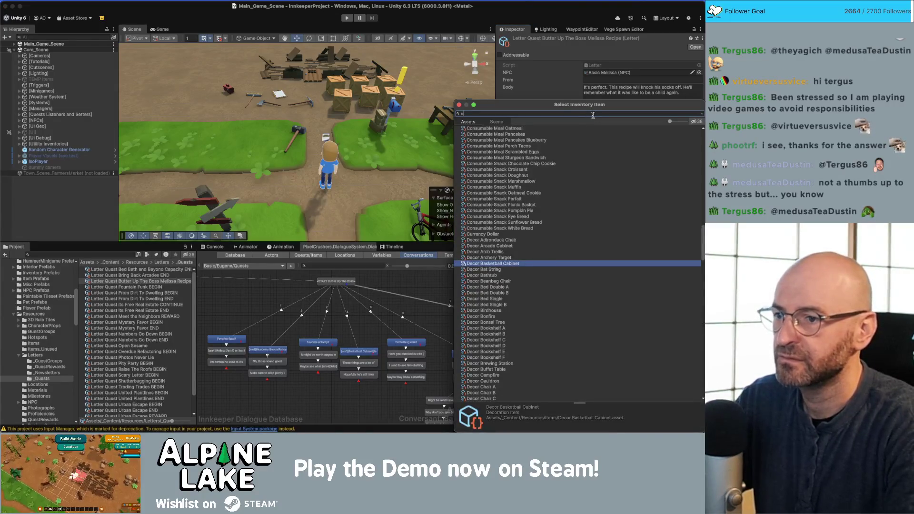
pyautogui.press('Escape')
pyautogui.click(592, 128)
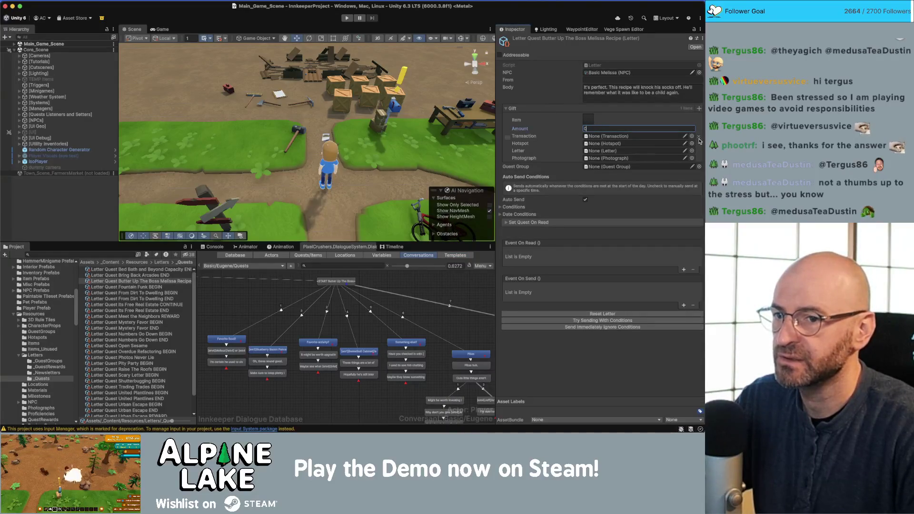
pyautogui.write('1')
pyautogui.press('Return')
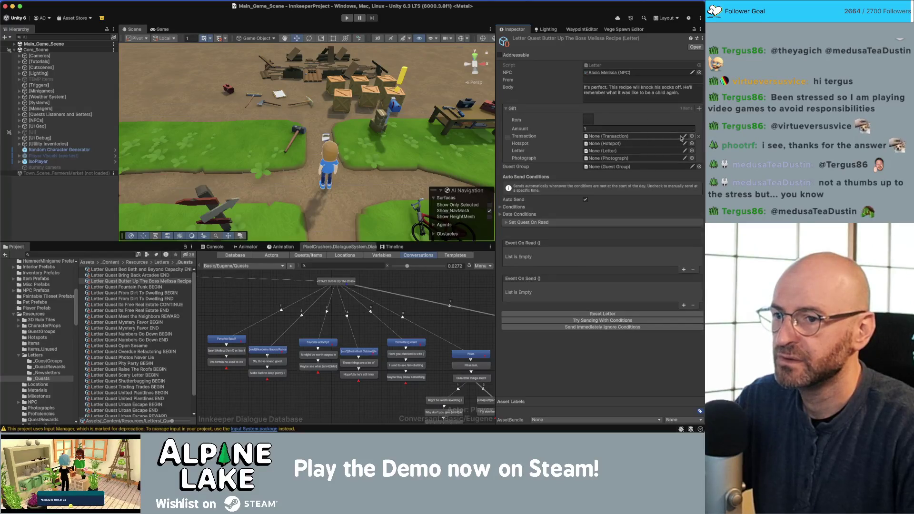
# Choose Recipe Meal Pancakes Blueberry as the gift transaction and locate it in the project
pyautogui.click(692, 137)
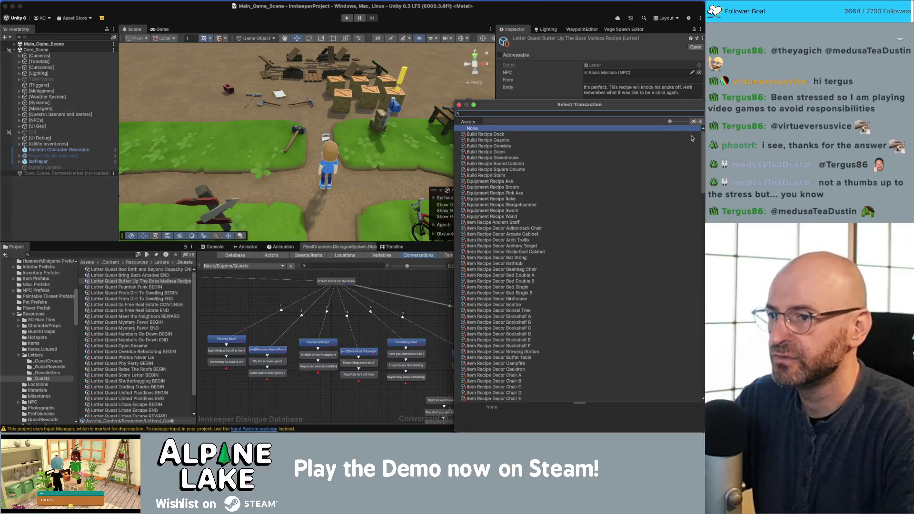
pyautogui.write('blue')
pyautogui.press('BackSpace')
pyautogui.write('eber')
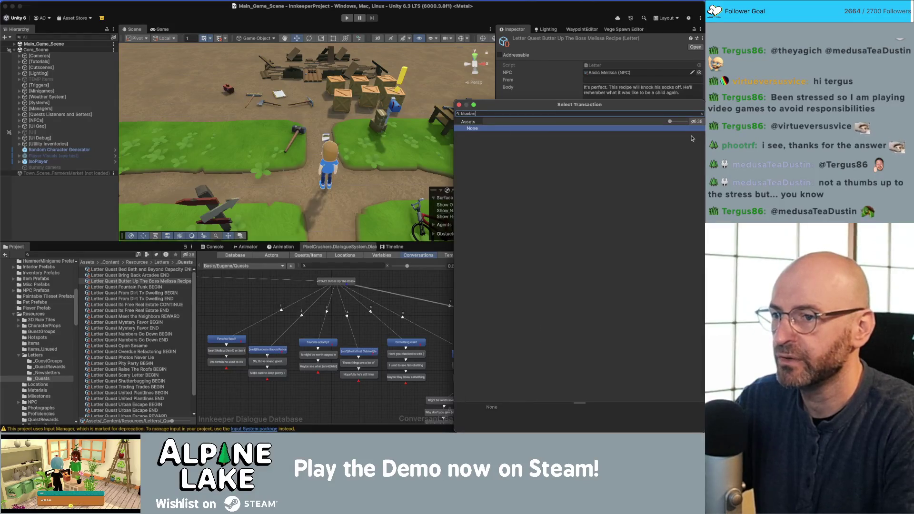
pyautogui.write('ry bacon')
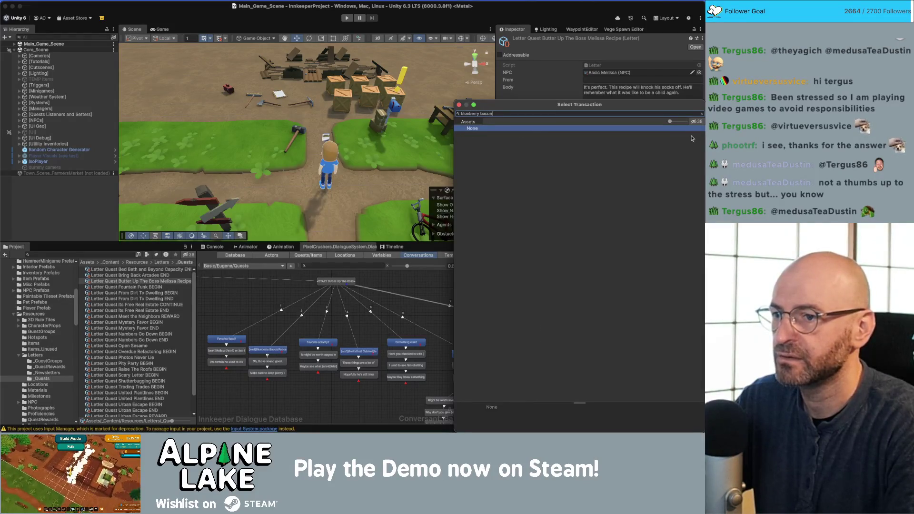
pyautogui.press('BackSpace')
pyautogui.press('BackSpace')
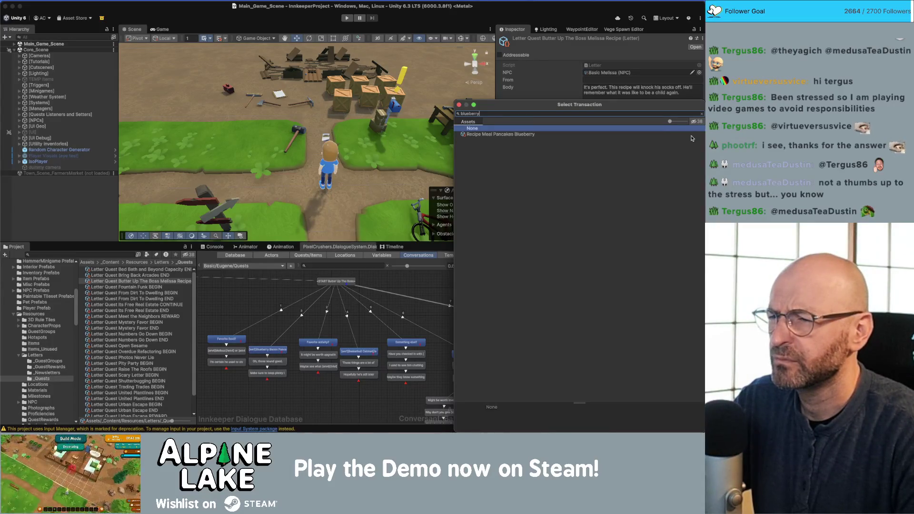
pyautogui.doubleClick(692, 136)
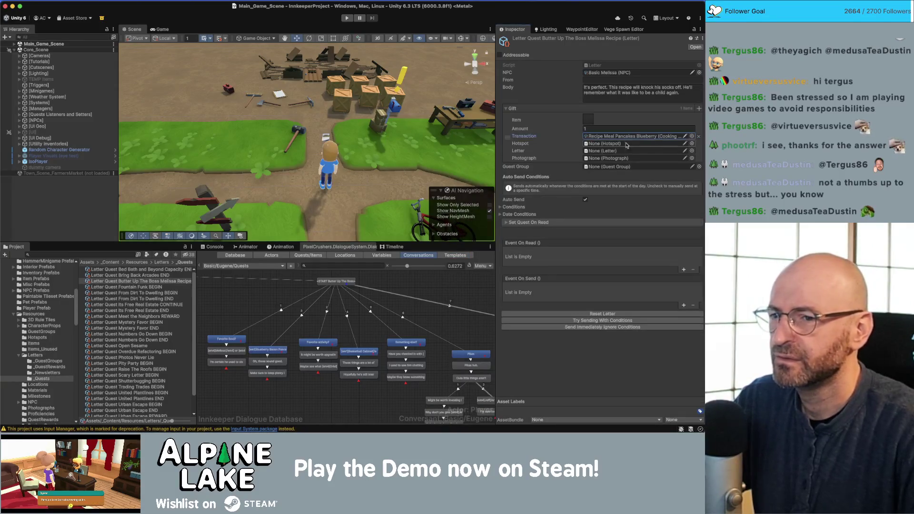
pyautogui.click(618, 137)
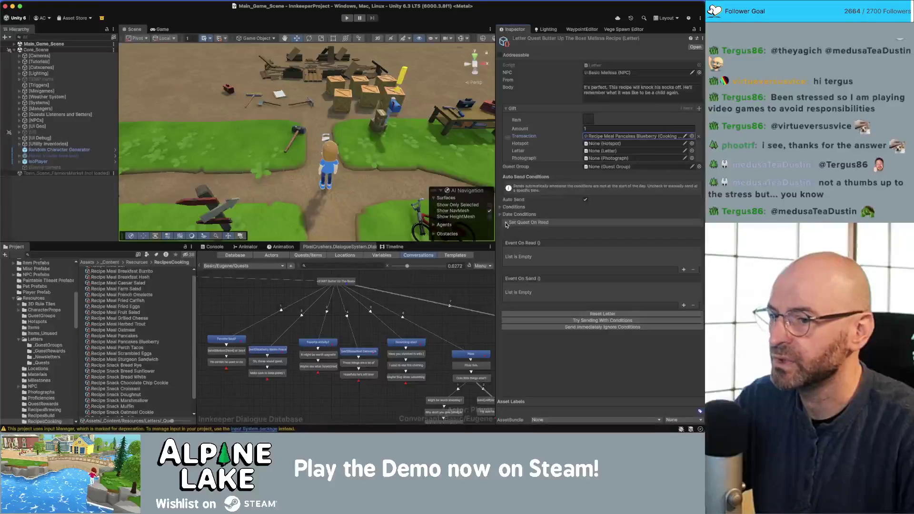
# Expand Set Quest On Read and delete the Bring Back Arcades quest name, leaving it blank
pyautogui.click(505, 222)
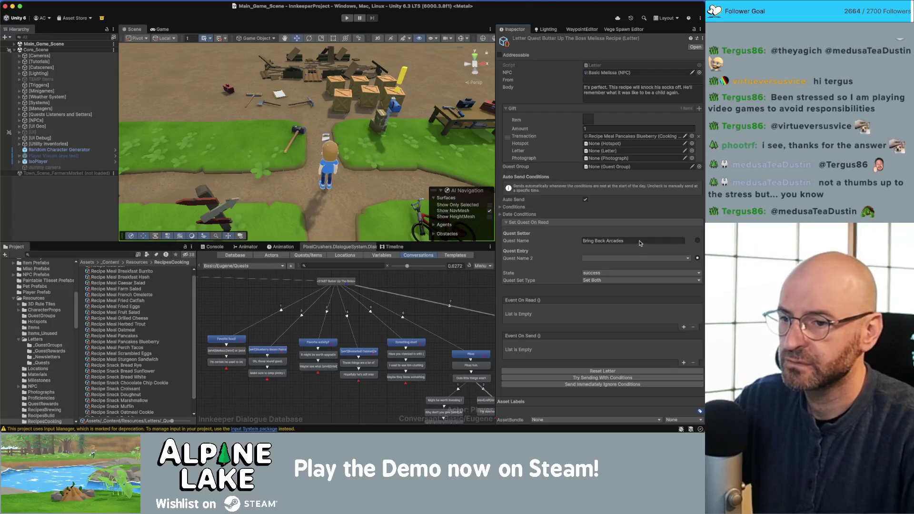
pyautogui.press('Tab')
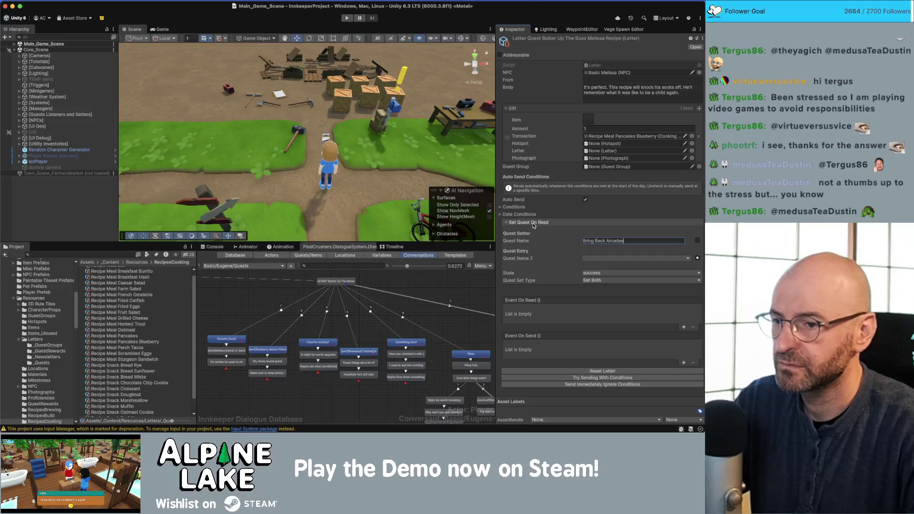
pyautogui.press('Down')
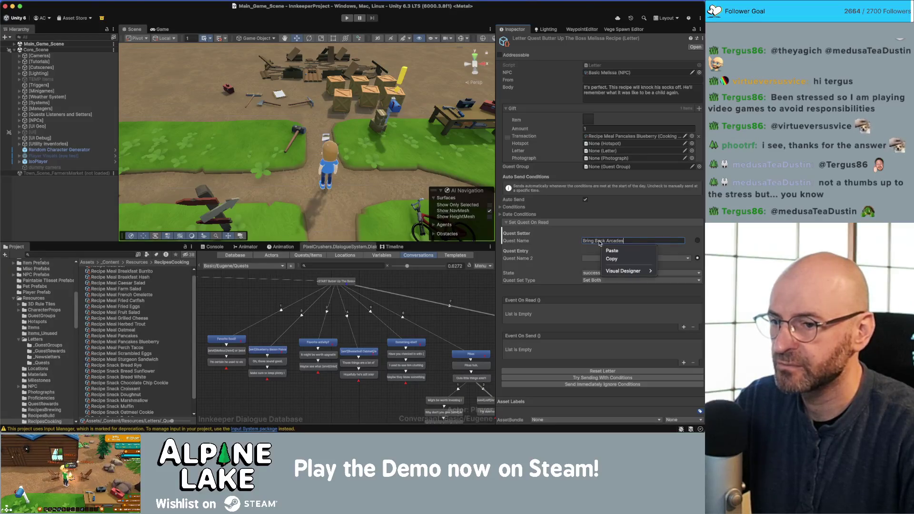
pyautogui.press('Return')
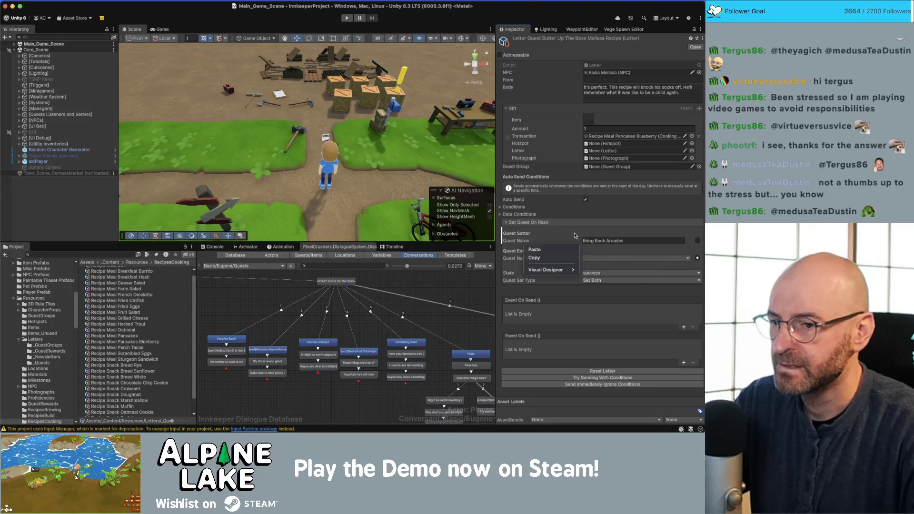
pyautogui.click(632, 240)
pyautogui.press('BackSpace')
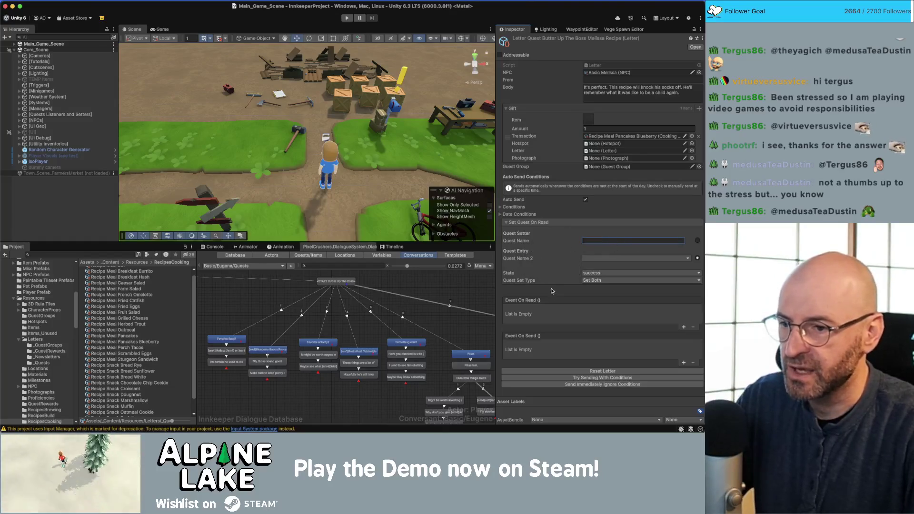
pyautogui.click(250, 302)
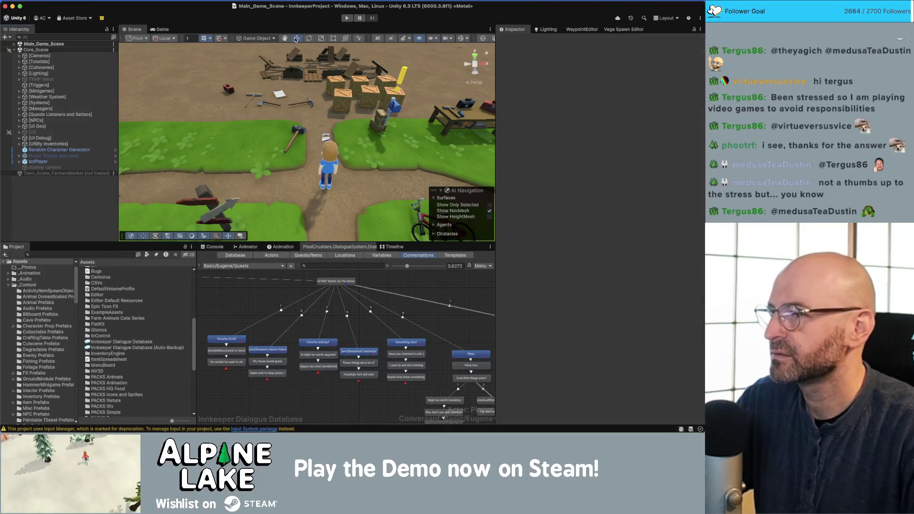
# With the Console showing, run the game, walk the player up the path, then stop play mode
pyautogui.click(214, 247)
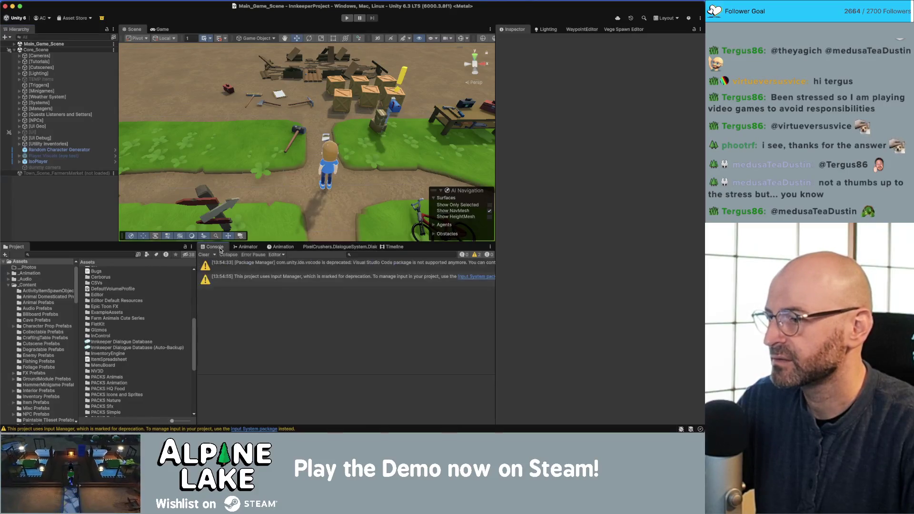
pyautogui.click(347, 19)
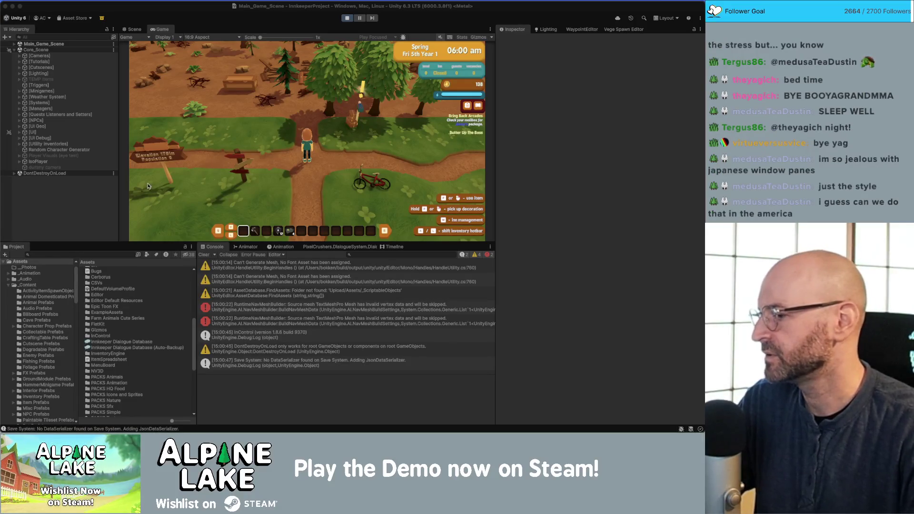
pyautogui.click(285, 152)
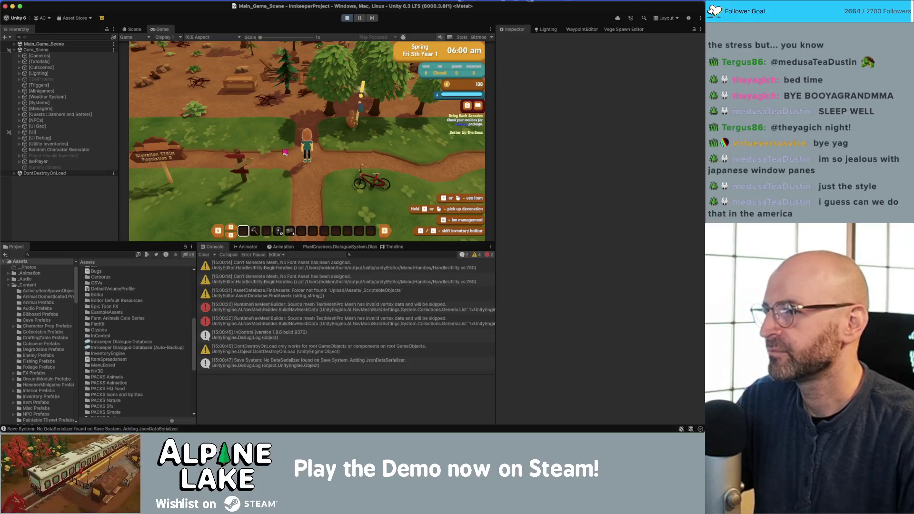
pyautogui.press('w')
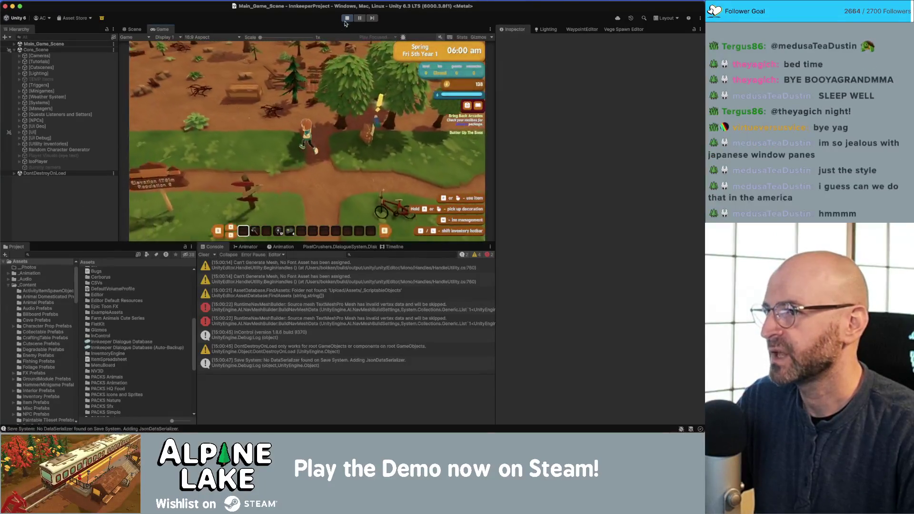
pyautogui.click(347, 19)
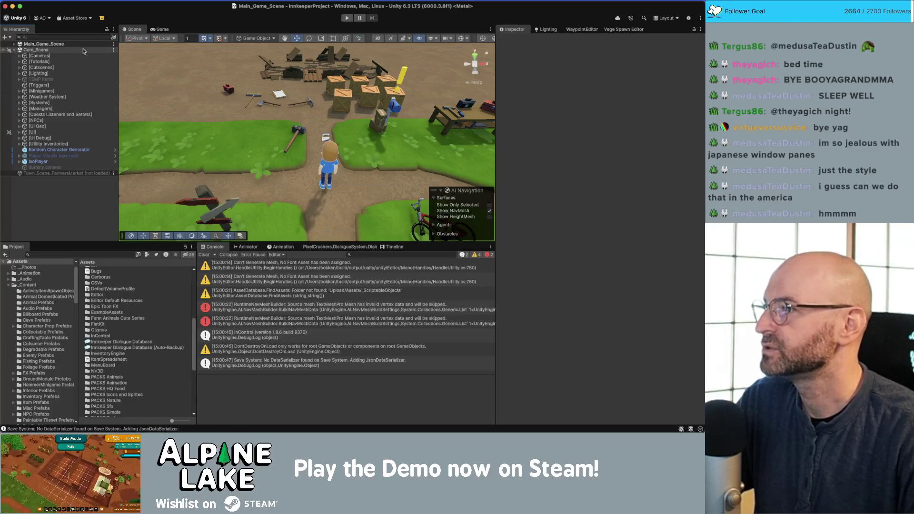
# Search the Project window for 'letter butter' and select the Butter Up The Boss recipe letter
pyautogui.click(61, 132)
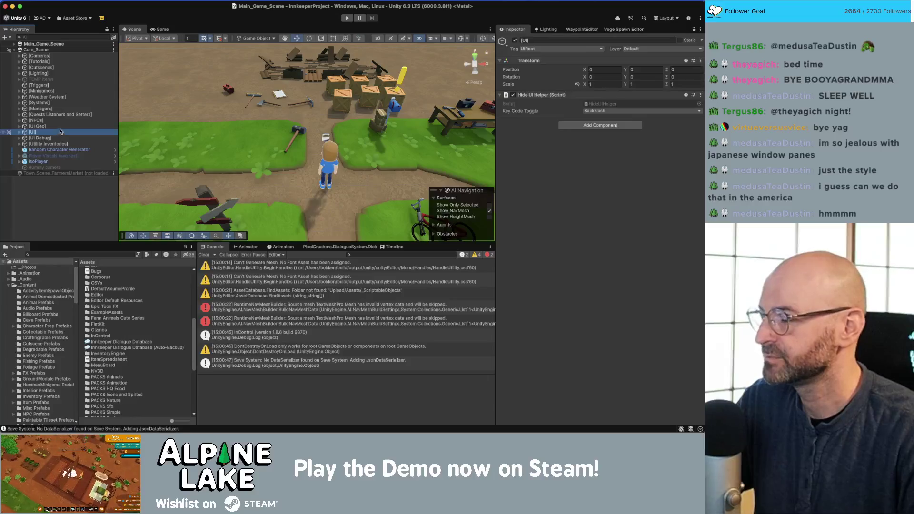
pyautogui.click(111, 212)
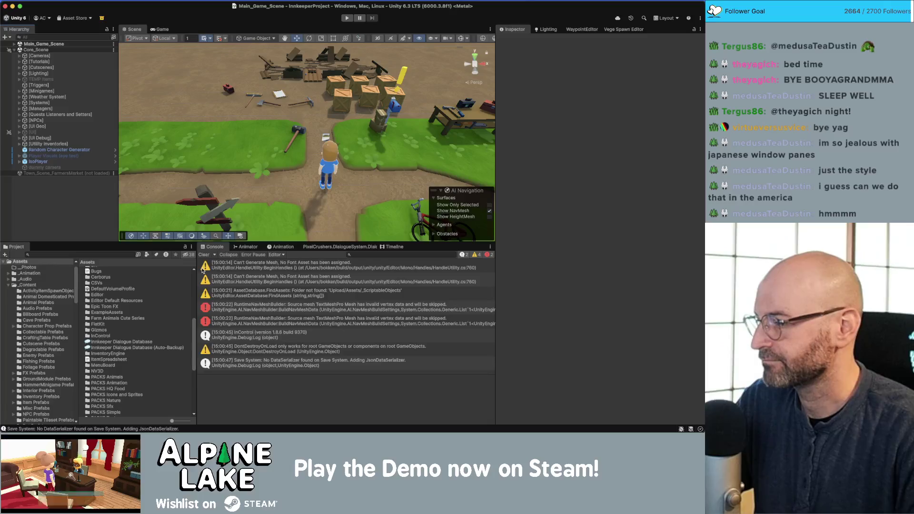
pyautogui.click(327, 247)
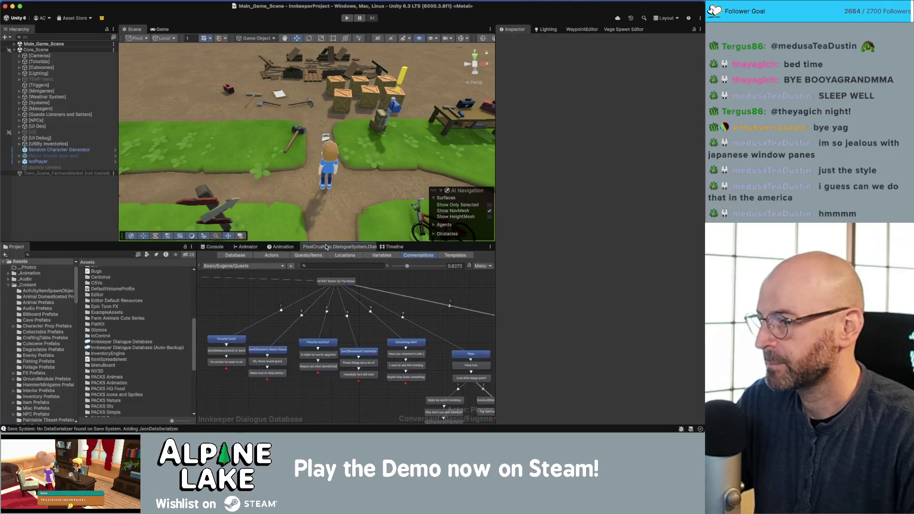
pyautogui.click(87, 254)
pyautogui.write('letter')
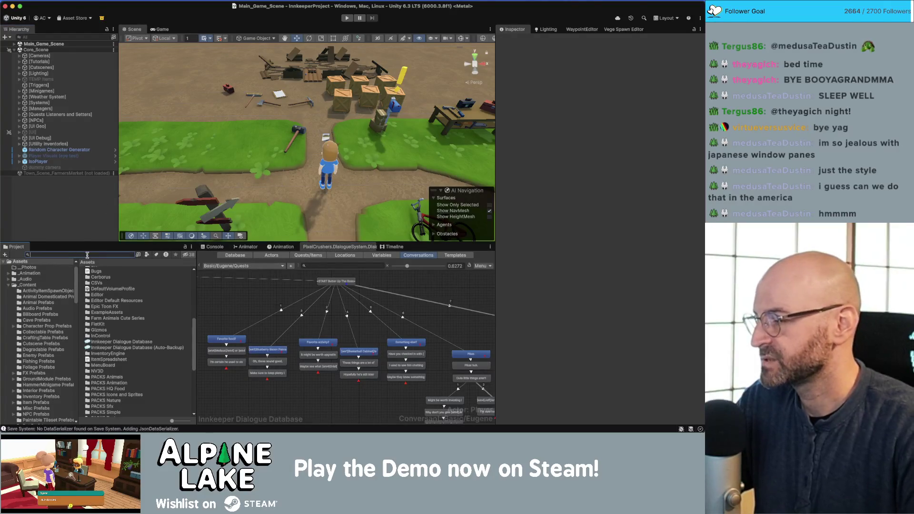
pyautogui.write(' butter')
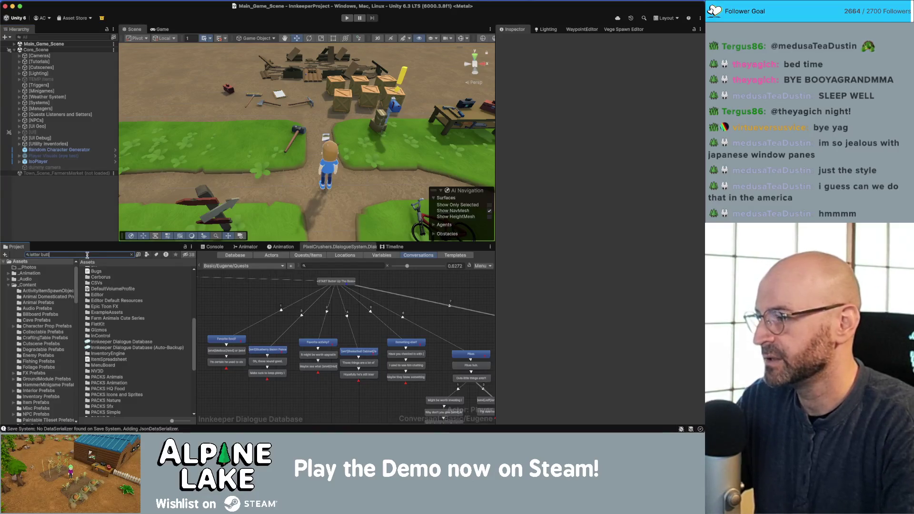
pyautogui.click(105, 270)
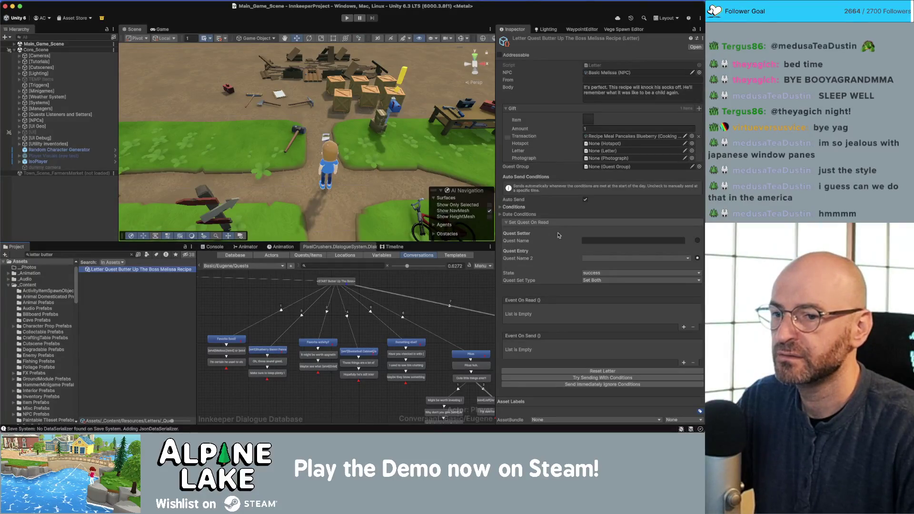
# Expand the letter's Quest Conditions, showing Bring Back Arcades required to be Active
pyautogui.click(602, 260)
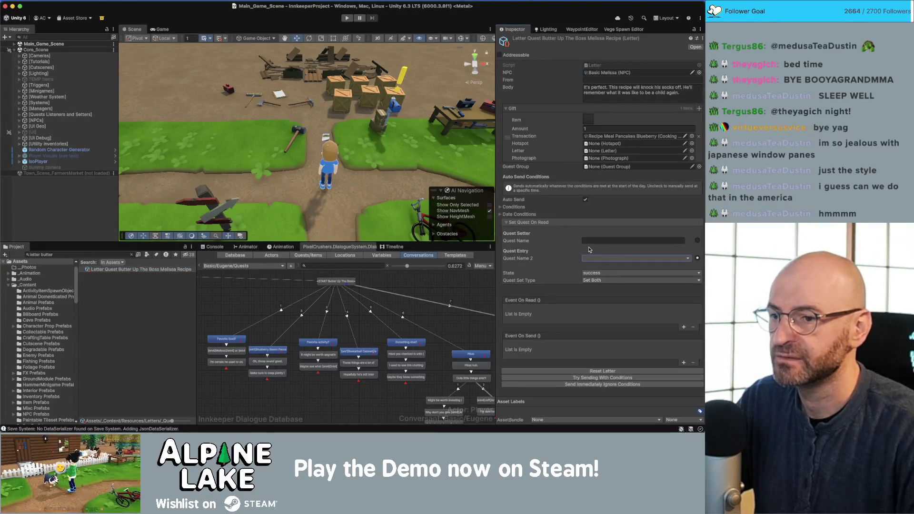
pyautogui.click(541, 223)
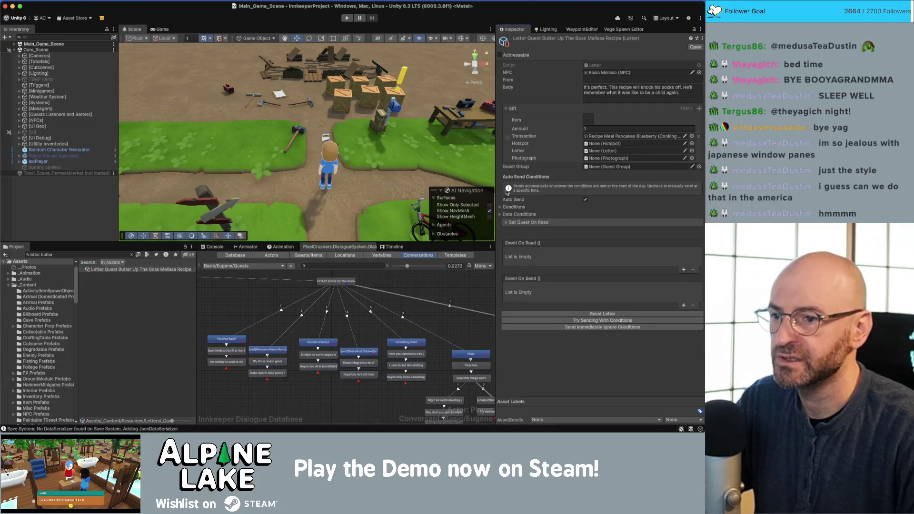
pyautogui.click(501, 208)
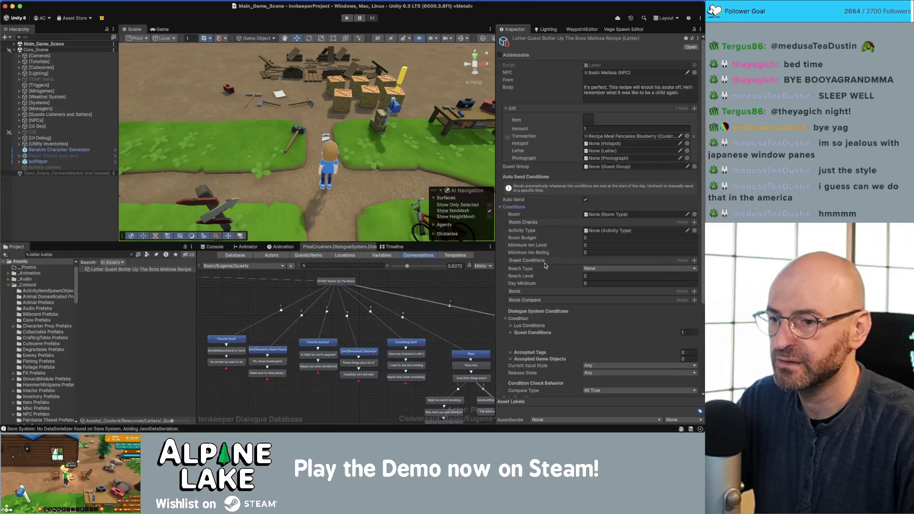
pyautogui.click(513, 333)
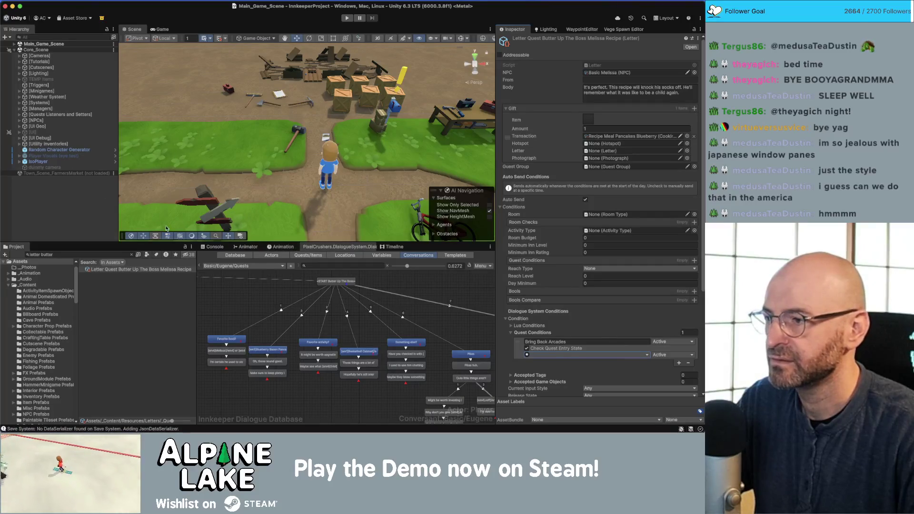
pyautogui.click(71, 200)
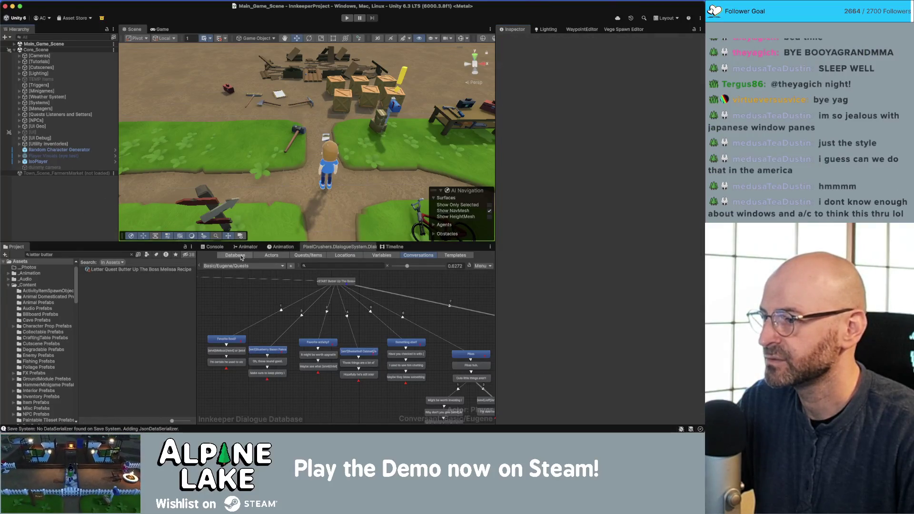
pyautogui.click(235, 256)
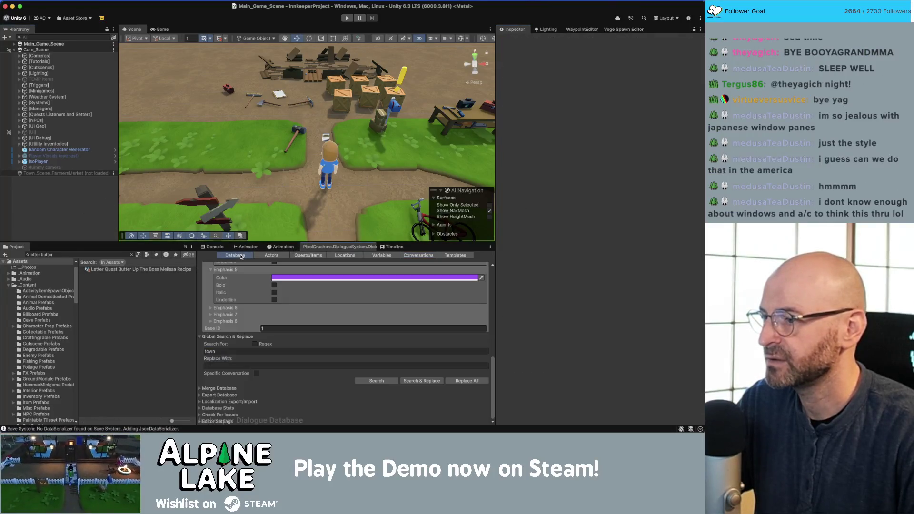
pyautogui.click(66, 144)
pyautogui.click(67, 138)
pyautogui.click(70, 197)
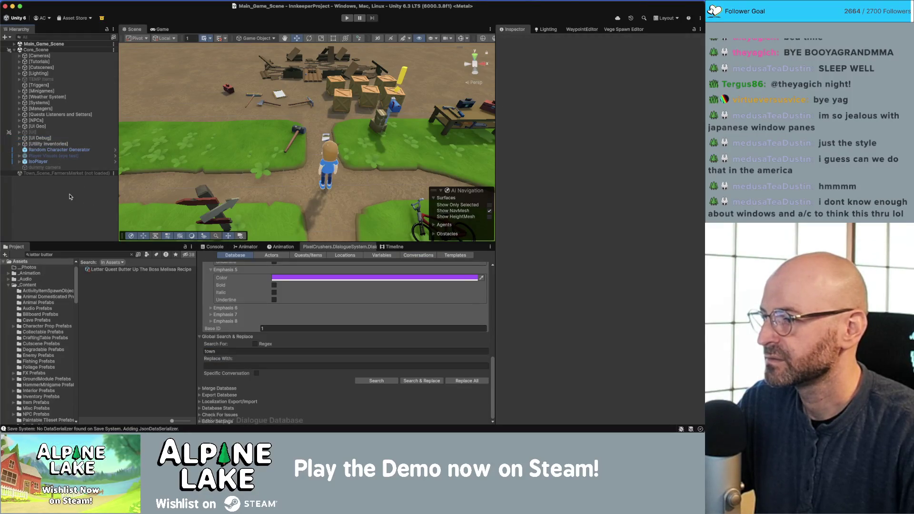
pyautogui.click(344, 21)
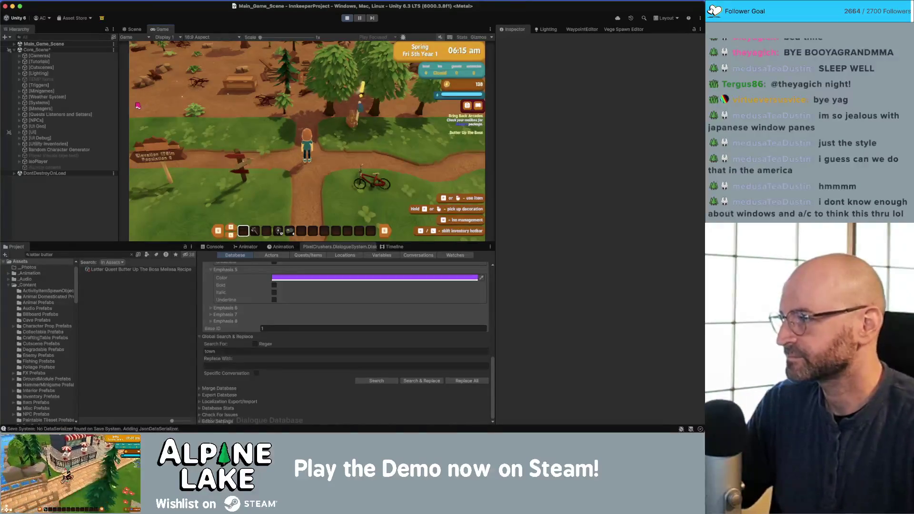
pyautogui.press('d')
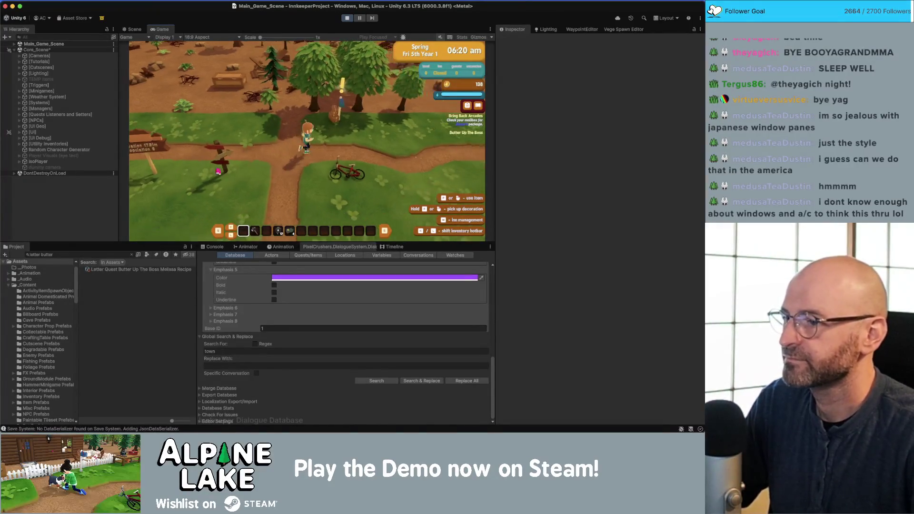
pyautogui.press('w')
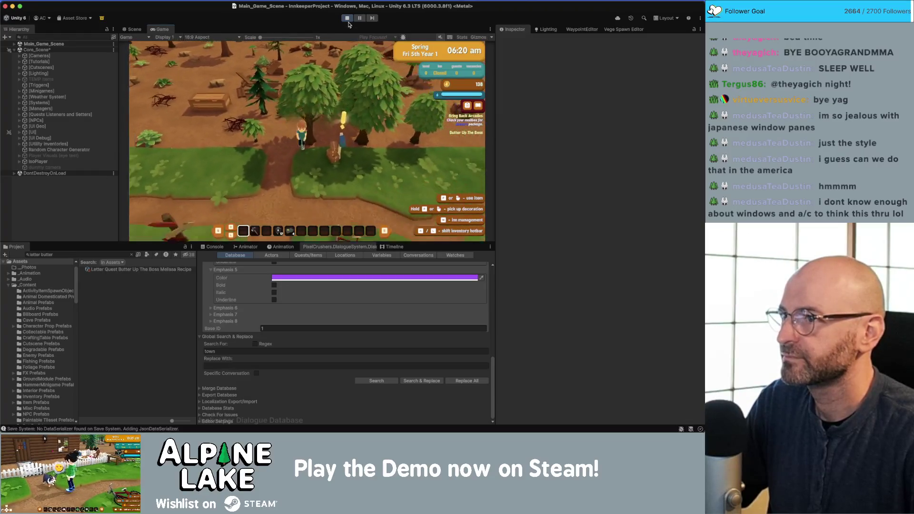
pyautogui.click(348, 19)
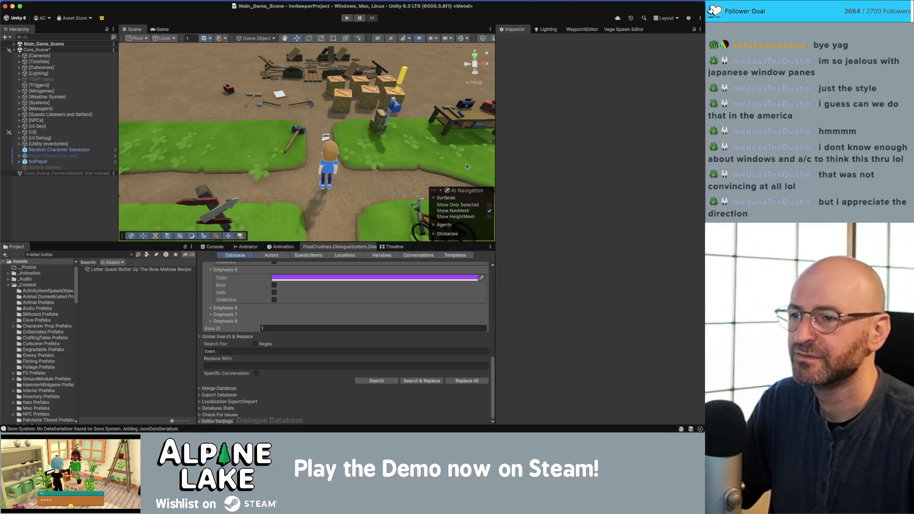
# Set the Melissa recipe letter's quest condition to the Butter Up The Boss quest
pyautogui.click(115, 271)
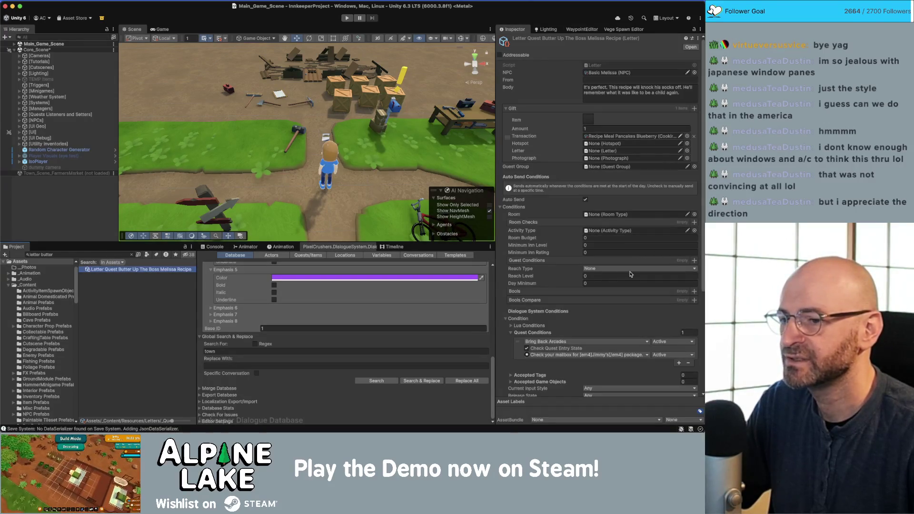
pyautogui.click(601, 343)
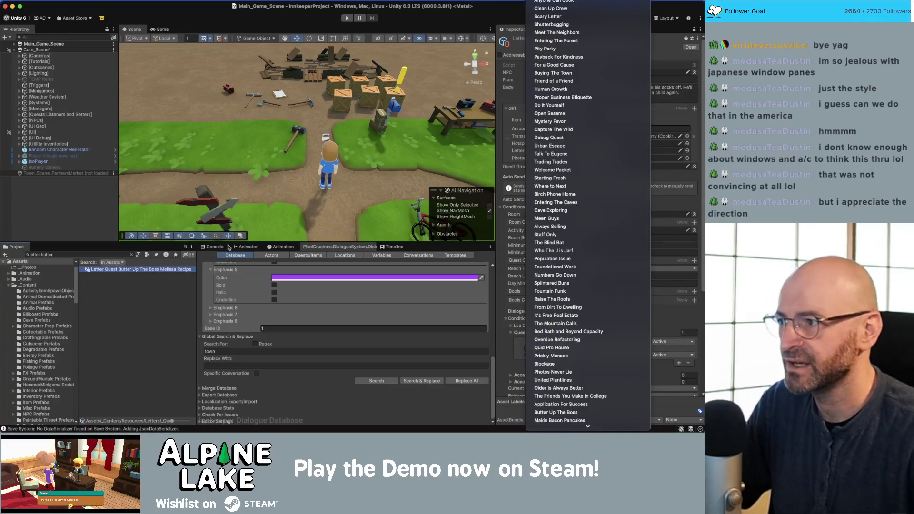
pyautogui.click(221, 173)
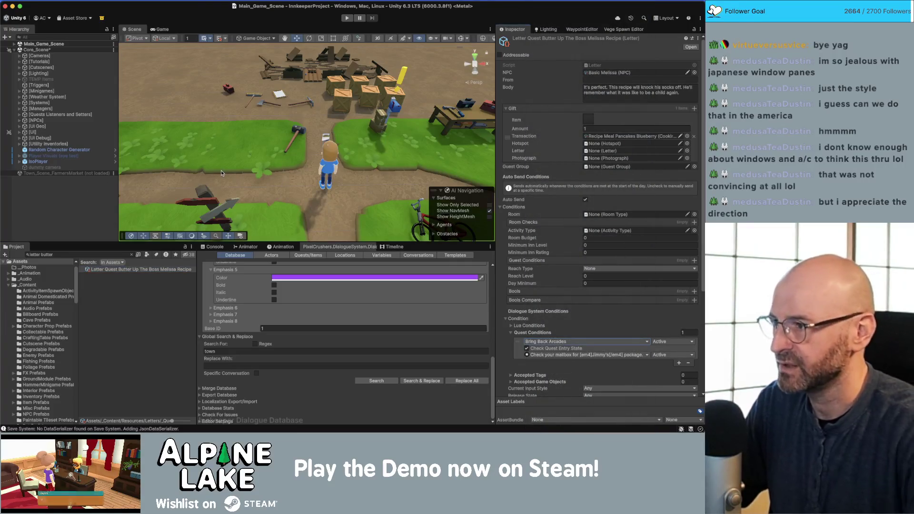
pyautogui.click(563, 342)
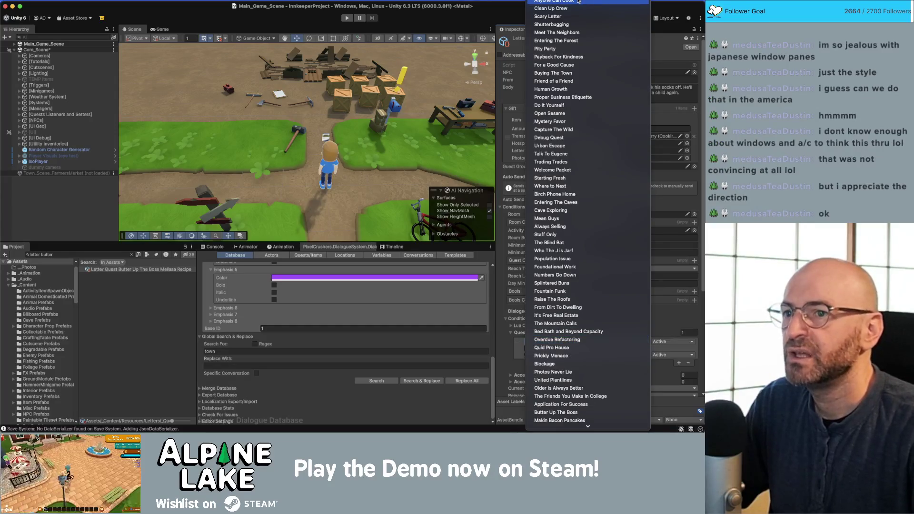
pyautogui.scroll(-1, 552, 312)
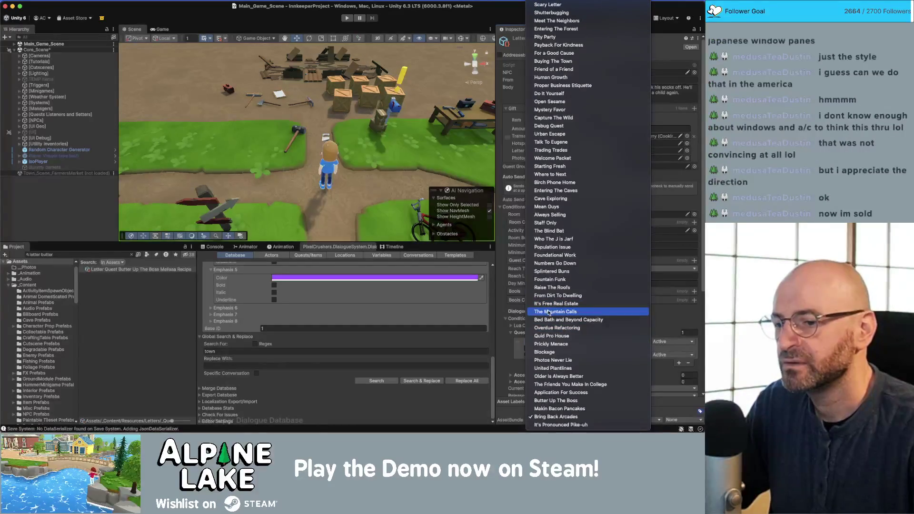
pyautogui.click(565, 401)
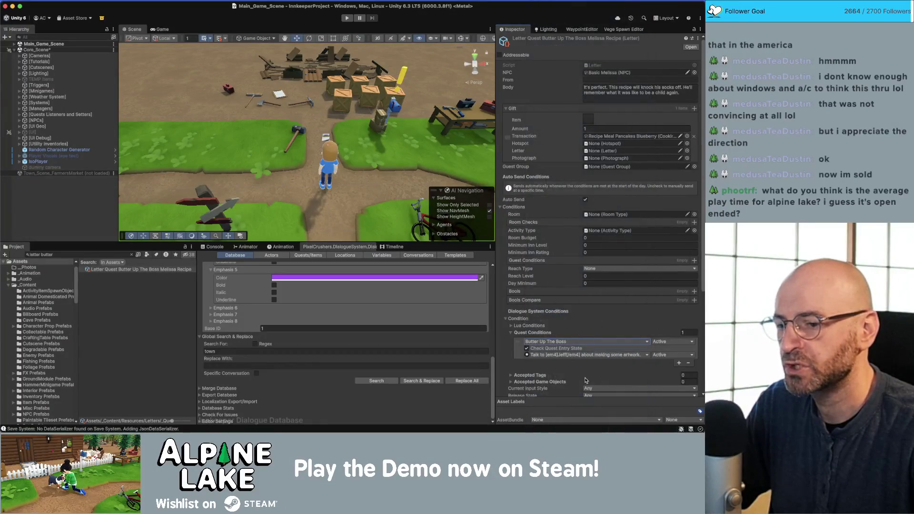
pyautogui.click(568, 351)
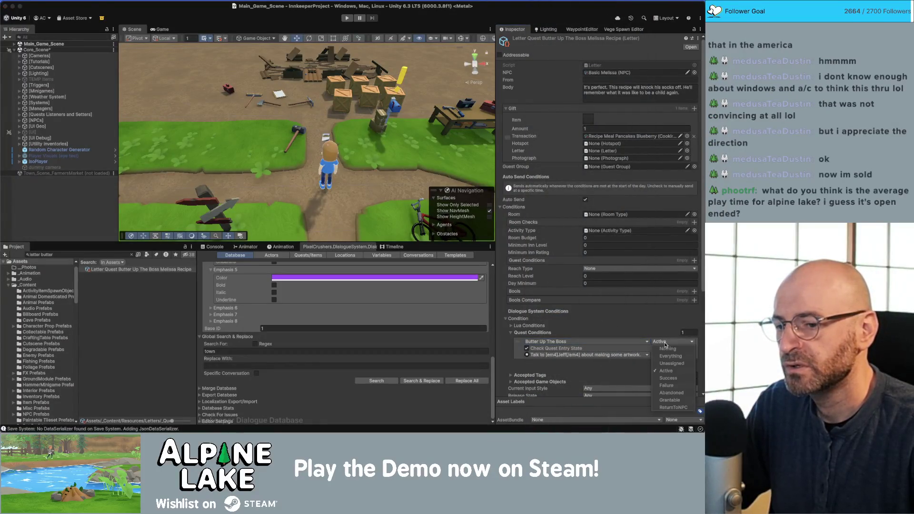
# Require the Frederick's favorite food entry at Success only, then start a new playtest
pyautogui.click(595, 355)
pyautogui.moveTo(592, 372)
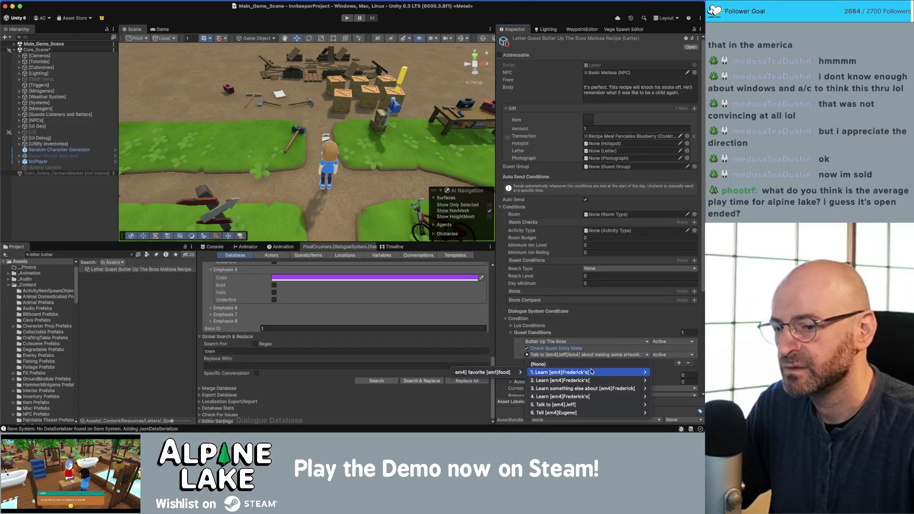
pyautogui.click(481, 373)
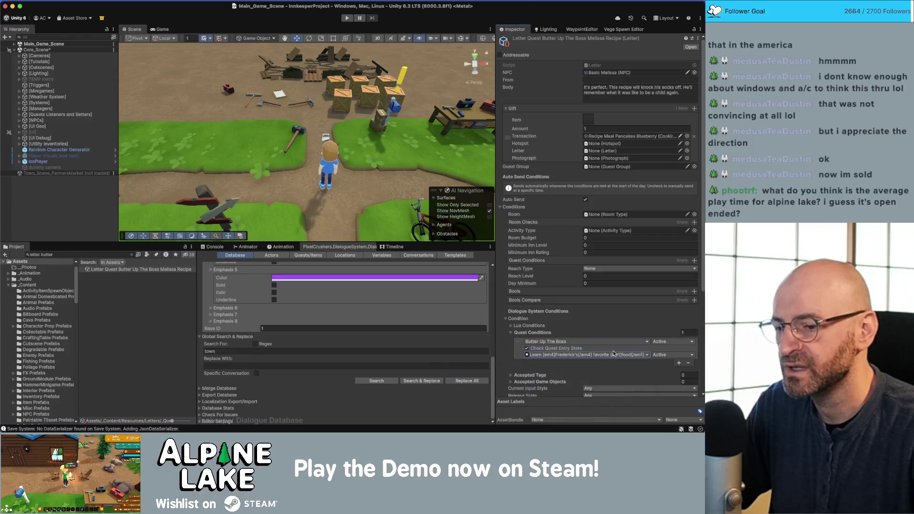
pyautogui.click(666, 355)
pyautogui.click(668, 391)
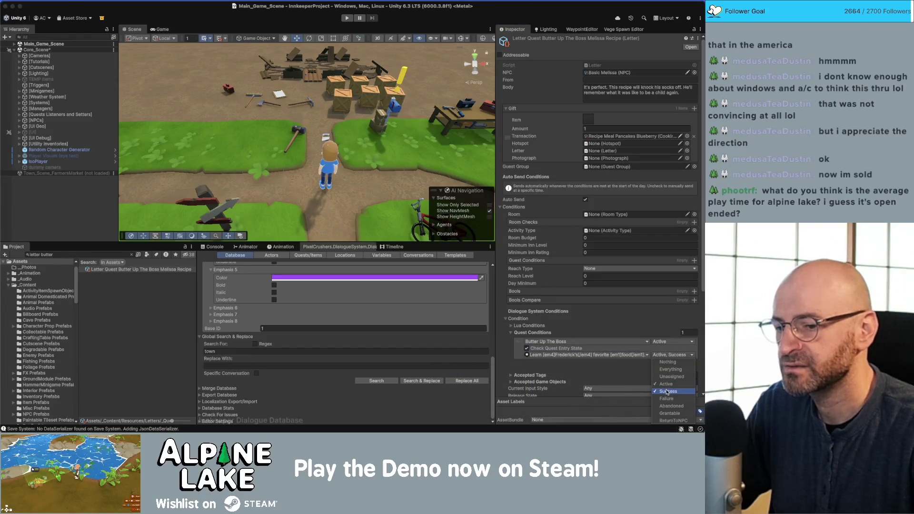
pyautogui.click(666, 384)
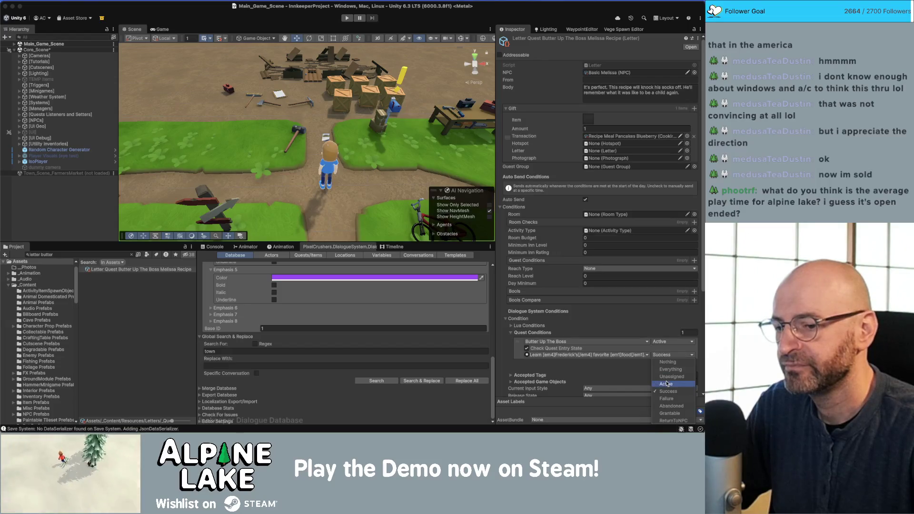
pyautogui.click(573, 333)
pyautogui.click(573, 333)
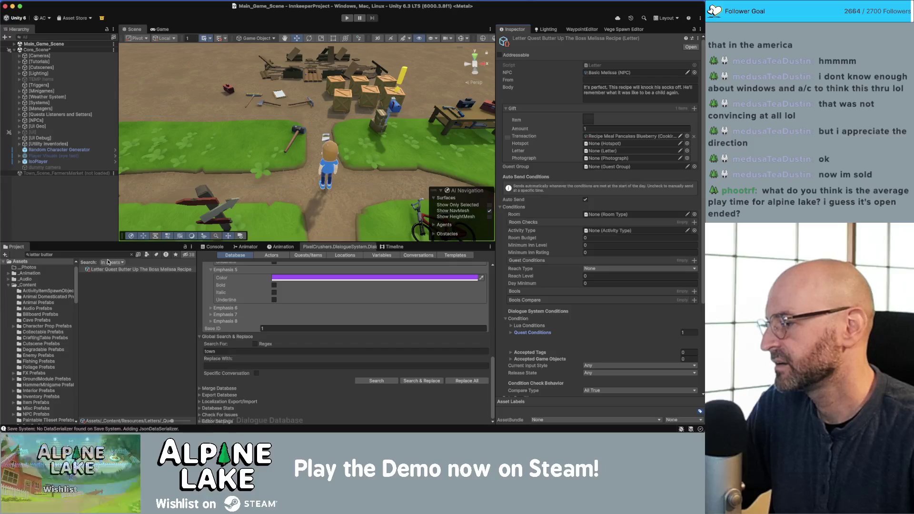
pyautogui.click(105, 208)
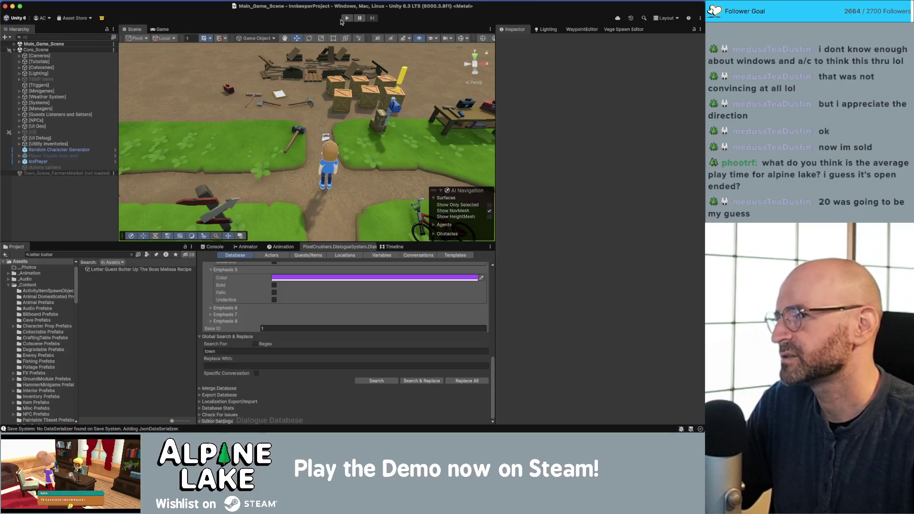
pyautogui.click(345, 19)
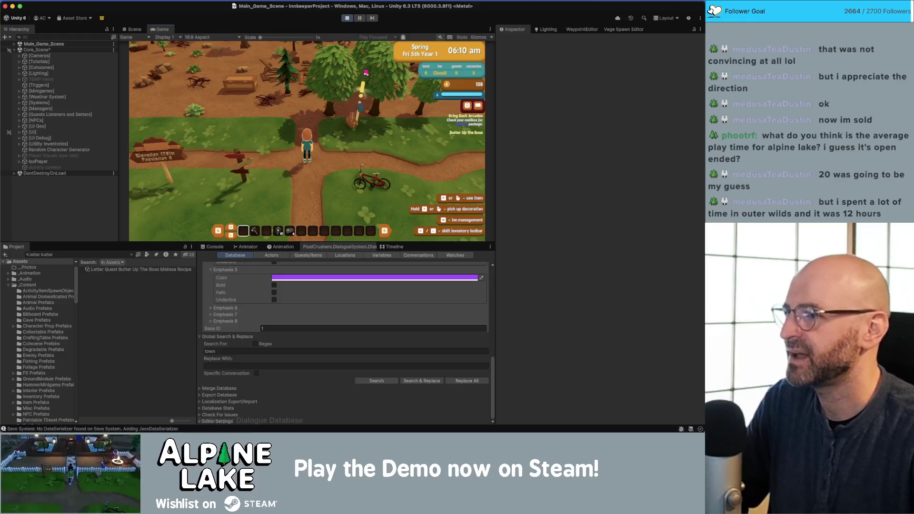
pyautogui.press('w')
pyautogui.press('w')
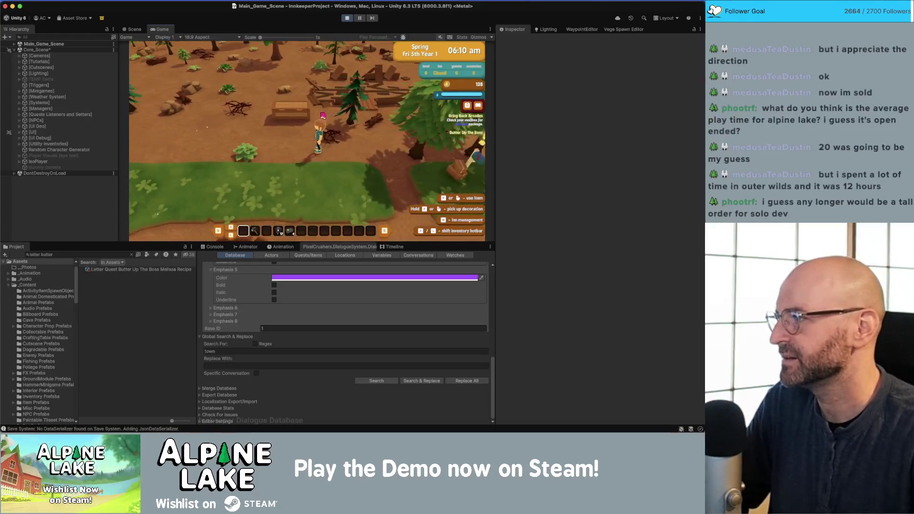
pyautogui.press('d')
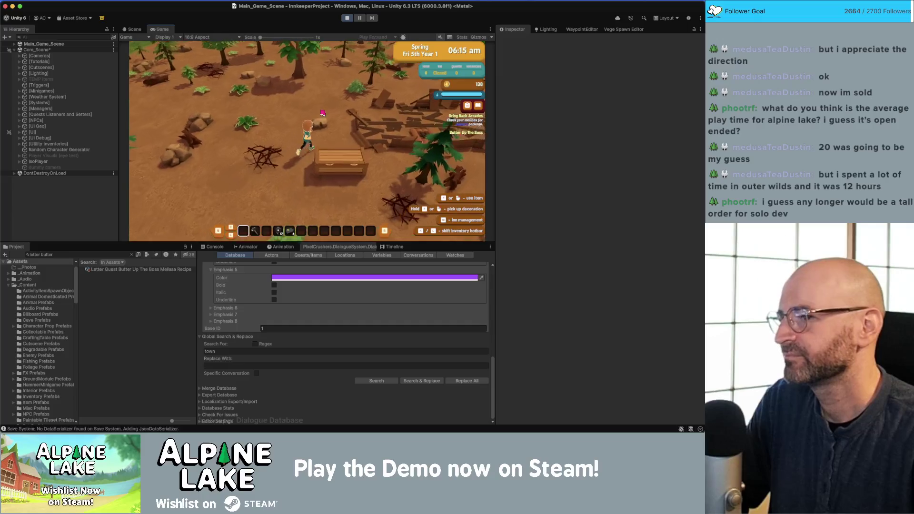
pyautogui.press('s')
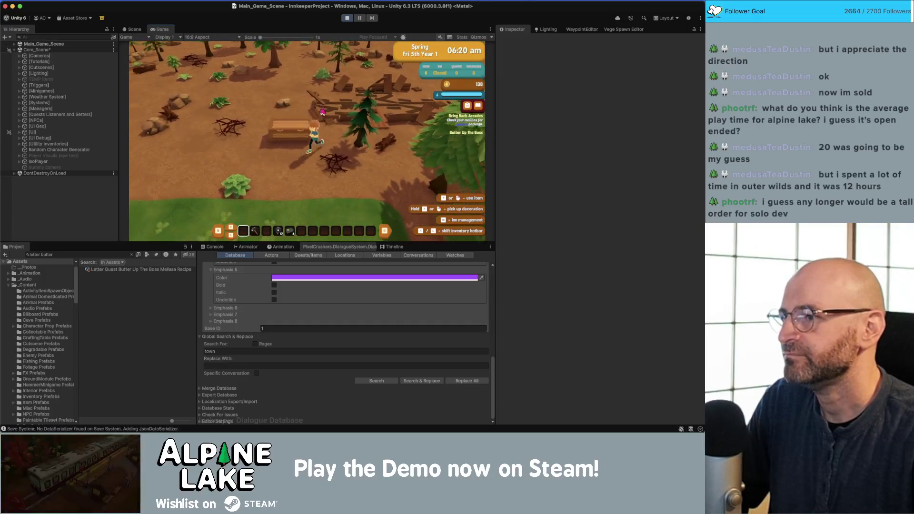
pyautogui.press('s')
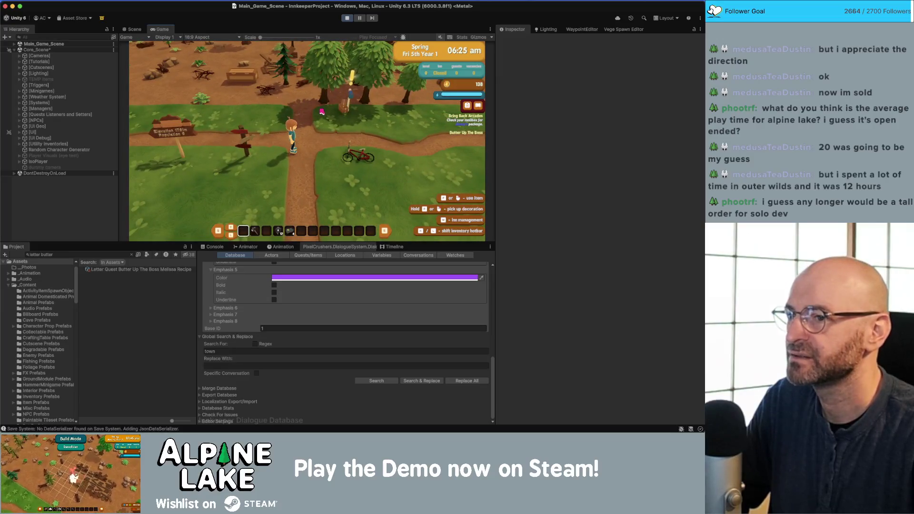
pyautogui.click(348, 18)
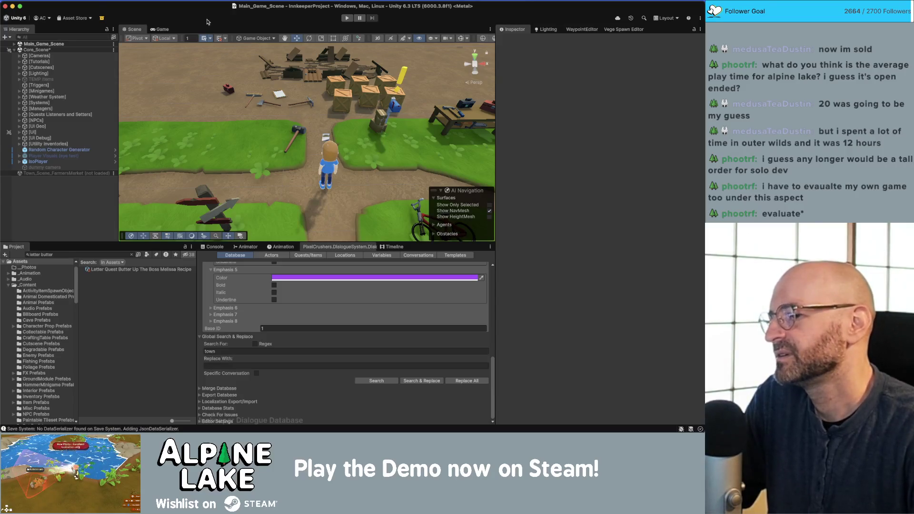
# Open Eugene's ButterUpTheBoss conversation in the Dialogue Editor
pyautogui.click(265, 241)
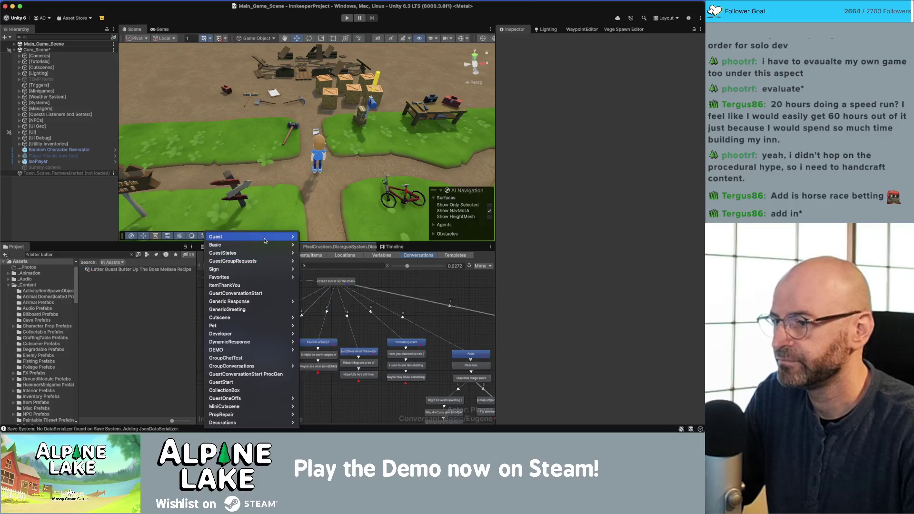
pyautogui.moveTo(267, 245)
pyautogui.moveTo(325, 276)
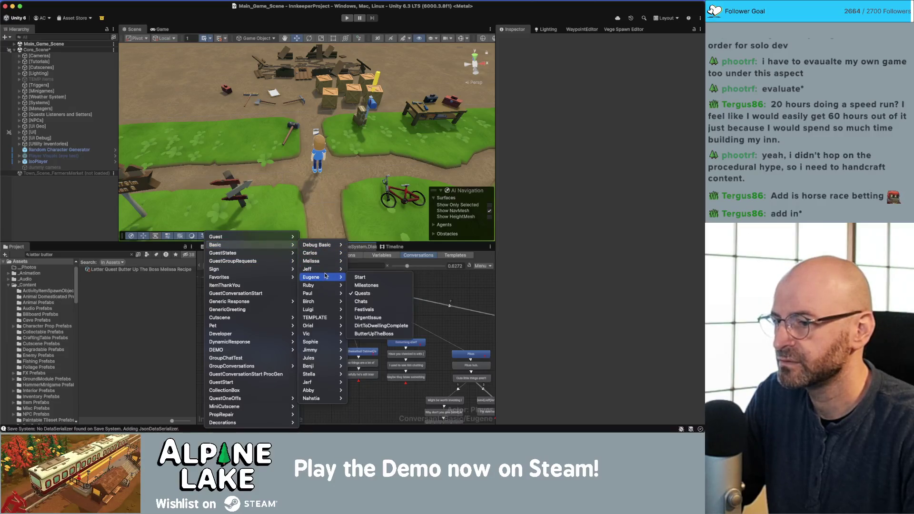
pyautogui.click(366, 334)
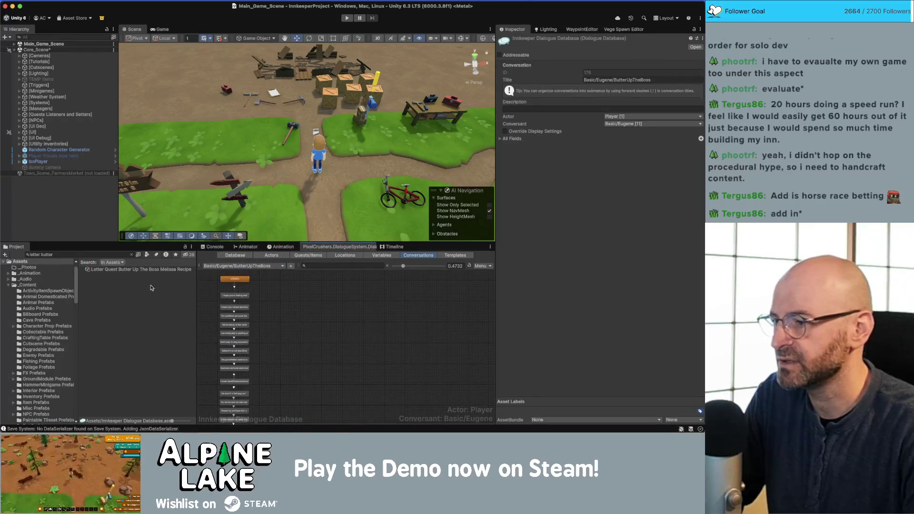
# Find Schedule Eugene Default via 'eugene schedule' and add a third Day Start Conversations entry
pyautogui.click(111, 255)
pyautogui.write('euge')
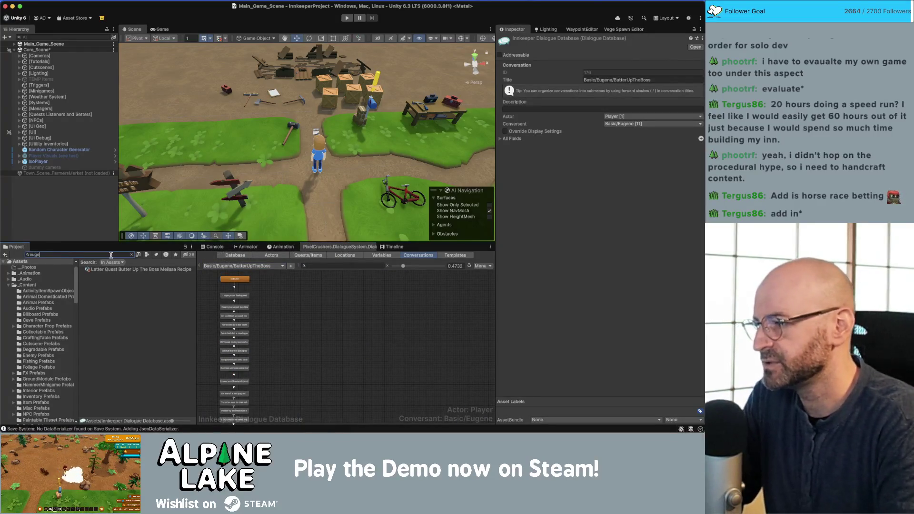
pyautogui.write('ne schedule')
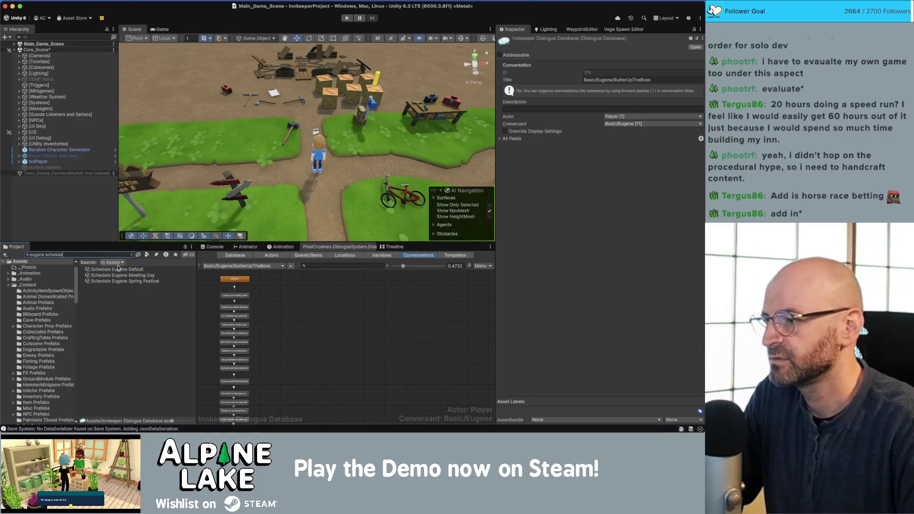
pyautogui.click(119, 270)
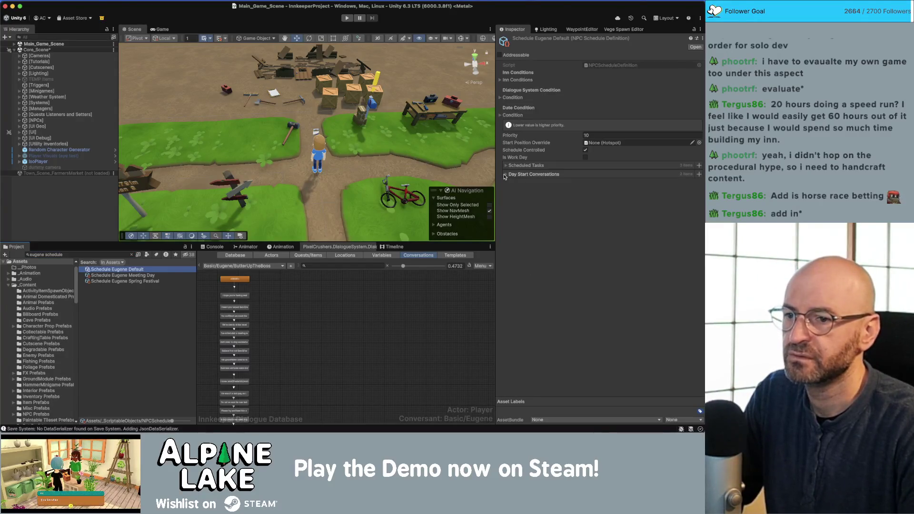
pyautogui.click(506, 175)
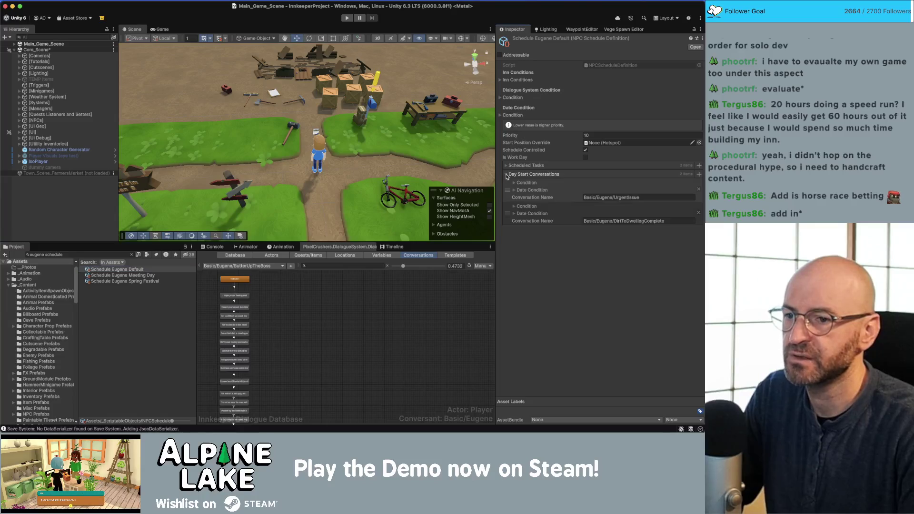
pyautogui.click(700, 174)
# Paste the copied Basic/Eugene/ButterUpTheBoss title into the new entry's Conversation Name
pyautogui.click(420, 281)
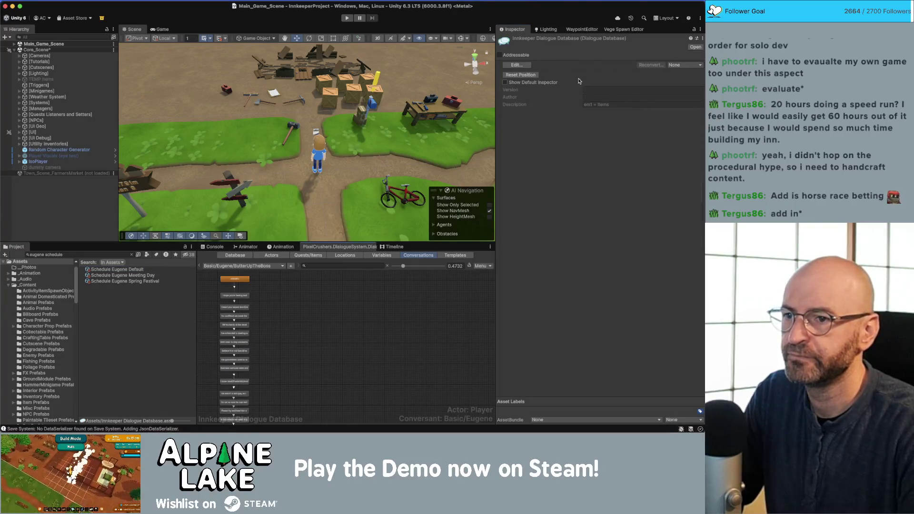
pyautogui.click(395, 292)
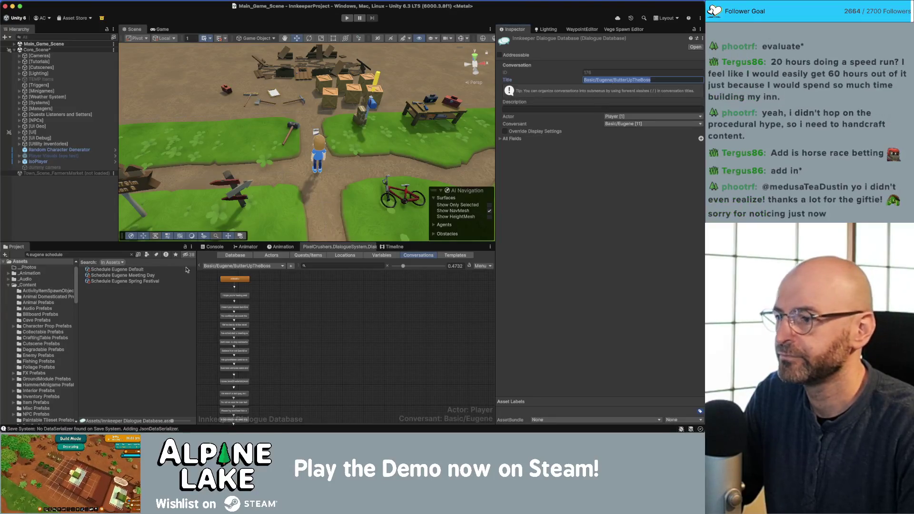
pyautogui.click(138, 270)
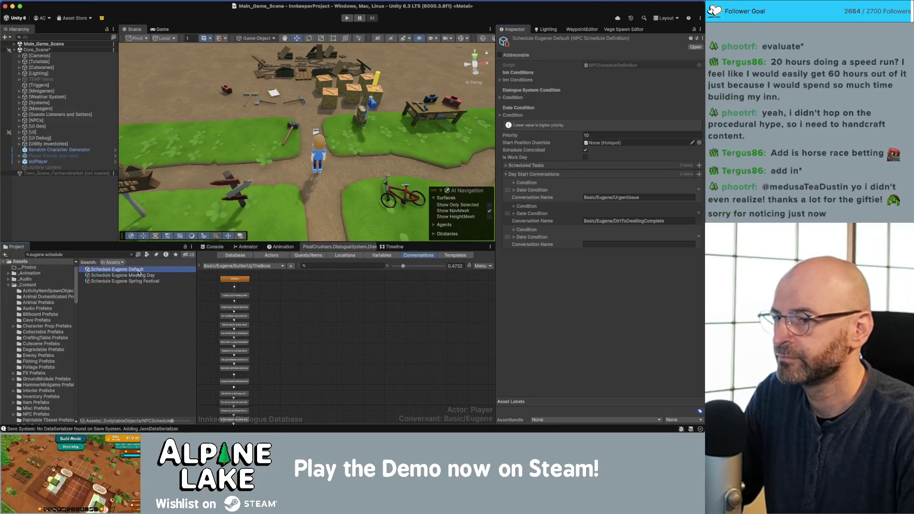
pyautogui.click(613, 244)
pyautogui.write('Basic/Eugene/ButterUpTheBoss')
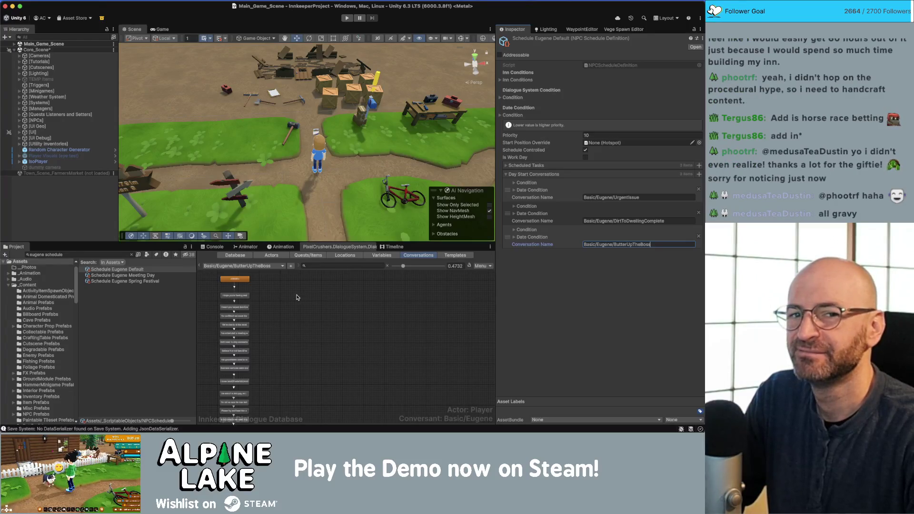
pyautogui.press('super+Tab')
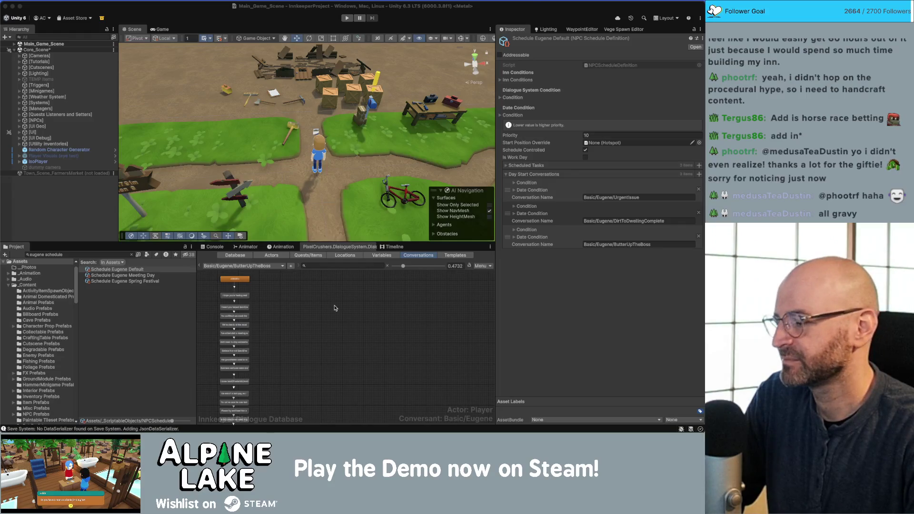
# Select and inspect the lower ButterUpTheBoss dialogue nodes, then view the conversation properties
pyautogui.click(321, 294)
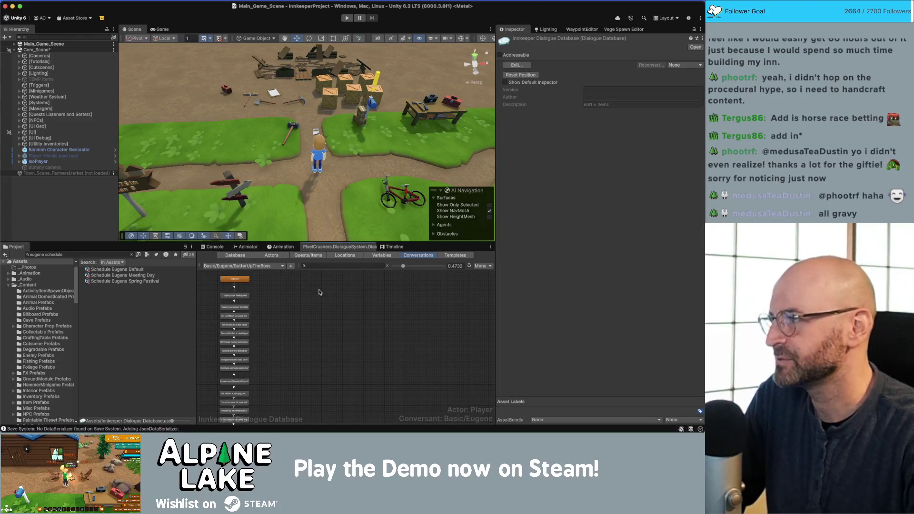
pyautogui.moveTo(319, 293)
pyautogui.mouseDown()
pyautogui.moveTo(309, 296)
pyautogui.moveTo(302, 323)
pyautogui.mouseUp()
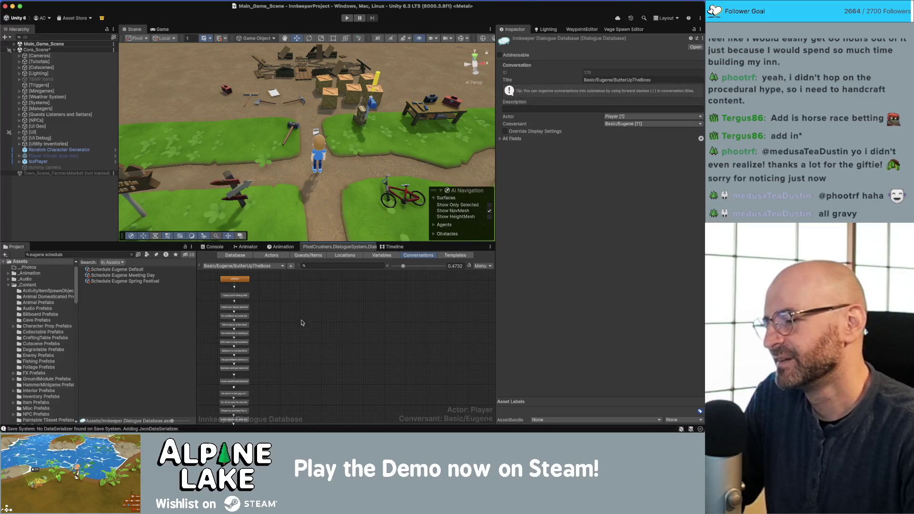
pyautogui.scroll(-5, 285, 346)
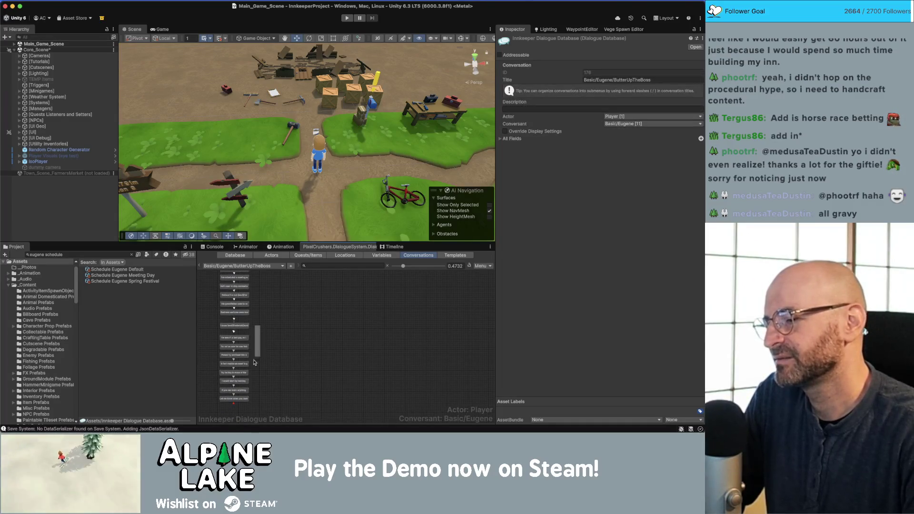
pyautogui.moveTo(261, 408); pyautogui.dragTo(242, 327)
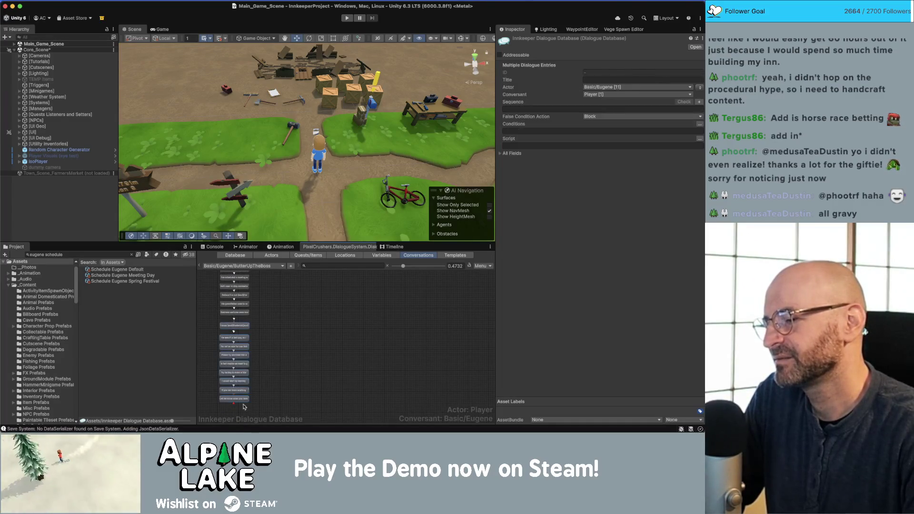
pyautogui.click(259, 329)
pyautogui.moveTo(257, 407); pyautogui.dragTo(244, 333)
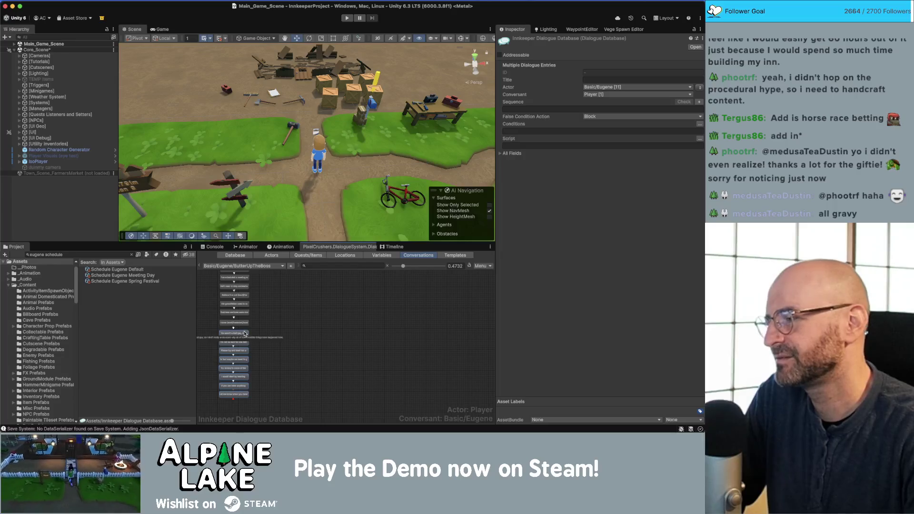
pyautogui.click(295, 323)
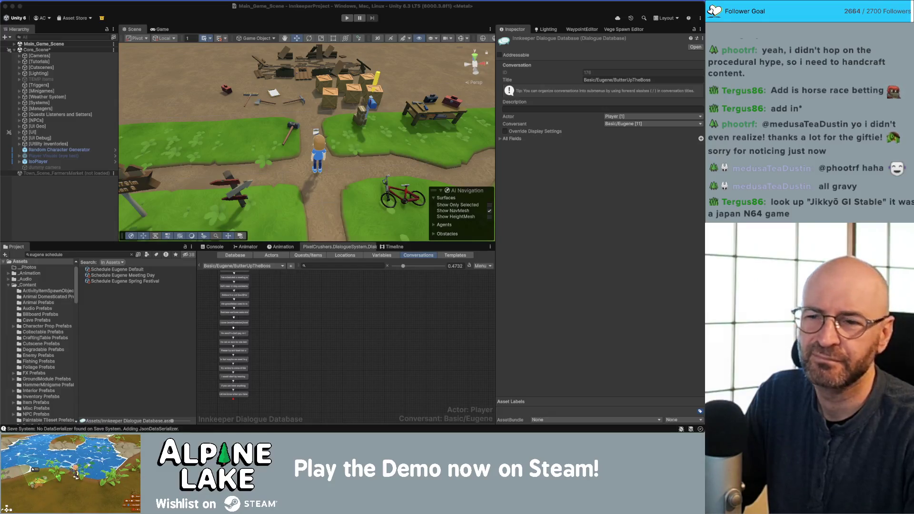
# Reselect Schedule Eugene Default, then switch to the Miro board in the browser
pyautogui.click(290, 325)
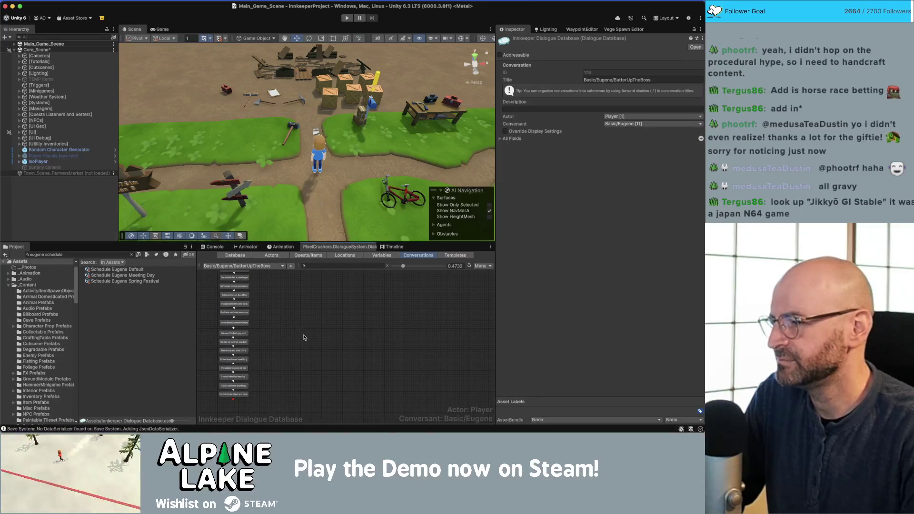
pyautogui.click(134, 271)
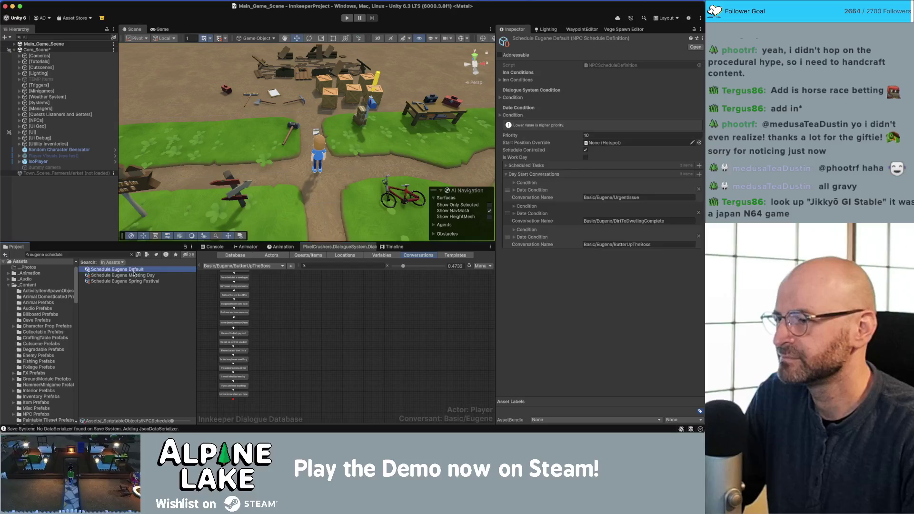
pyautogui.press('super+Tab')
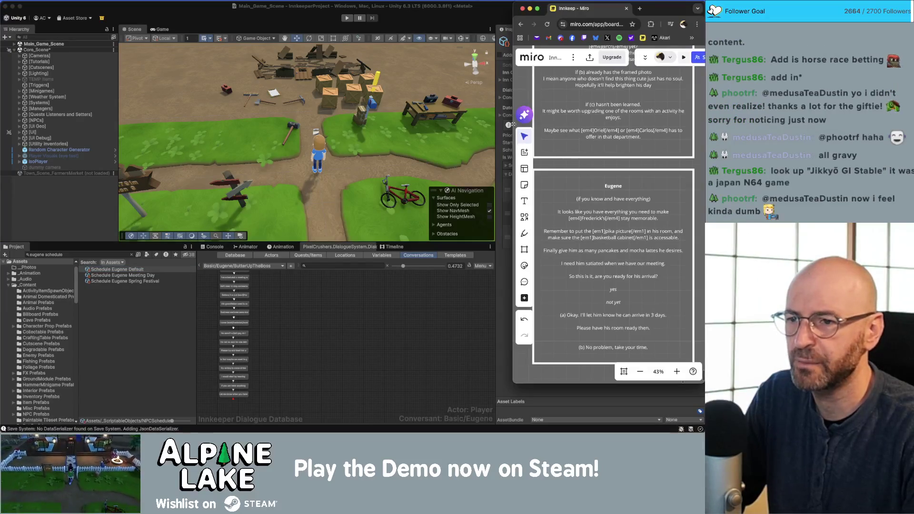
# Widen the Miro window, zoom to the Butter Up The Boss flowchart, then return to Unity
pyautogui.moveTo(513, 96); pyautogui.dragTo(180, 184)
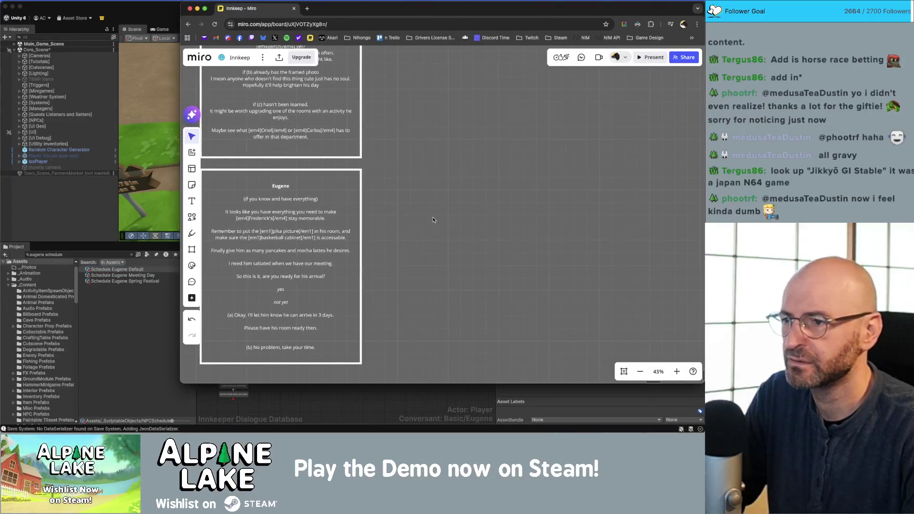
pyautogui.scroll(-15, 322, 213)
pyautogui.scroll(15, 322, 213)
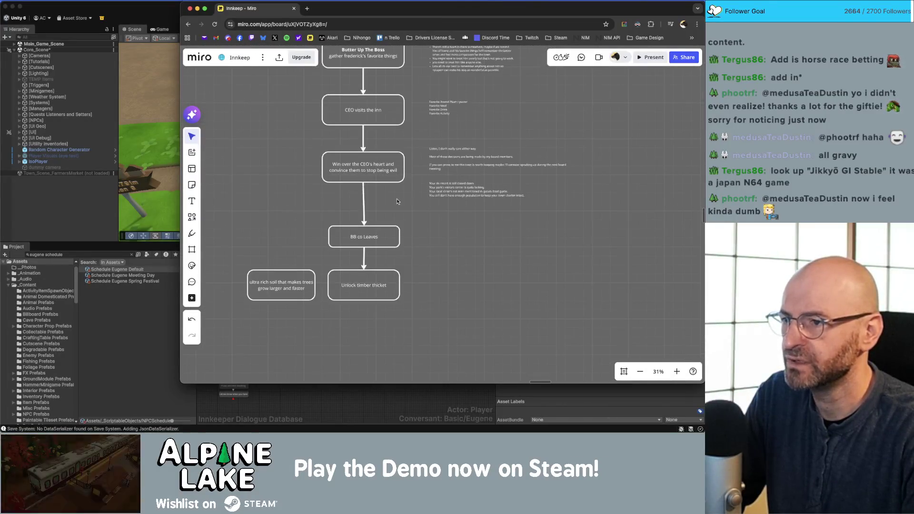
pyautogui.scroll(2, 397, 201)
pyautogui.scroll(3, 342, 173)
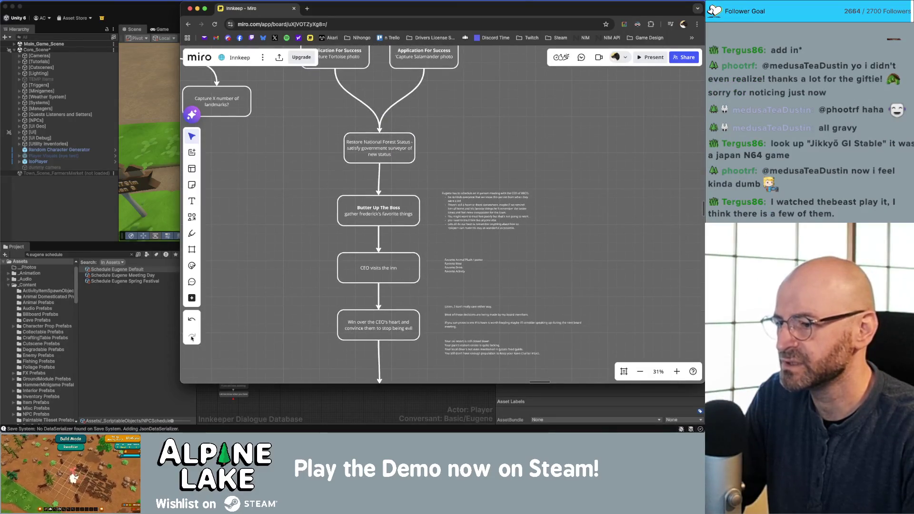
pyautogui.click(288, 396)
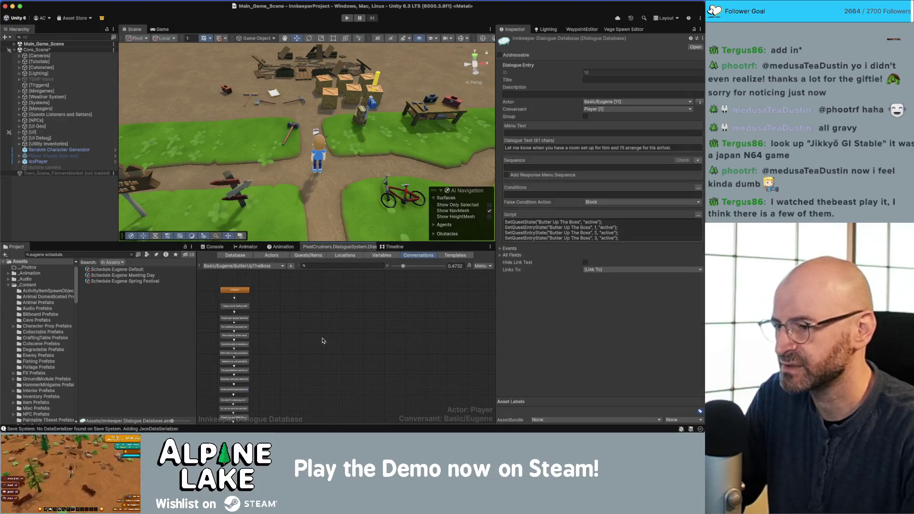
# Add a quest condition to Eugene's room-setup line: Application For Success at state success
pyautogui.click(241, 266)
pyautogui.moveTo(240, 269)
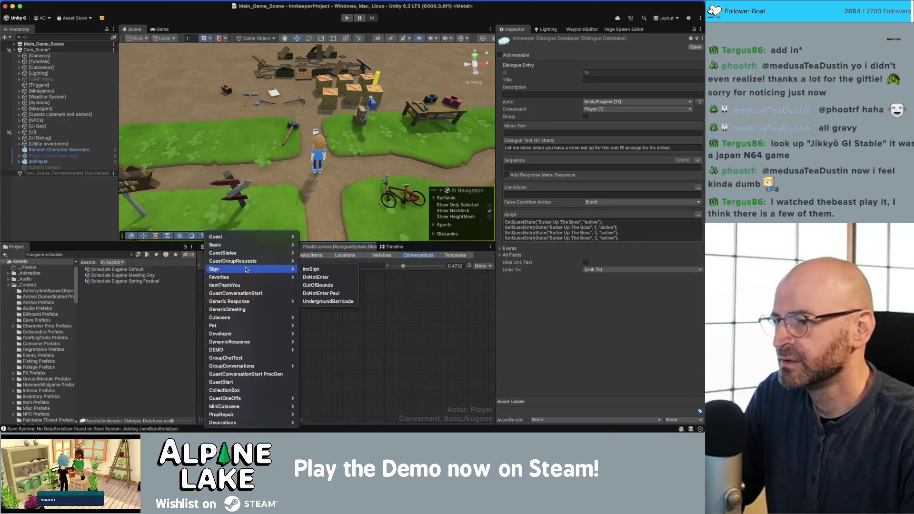
pyautogui.click(394, 311)
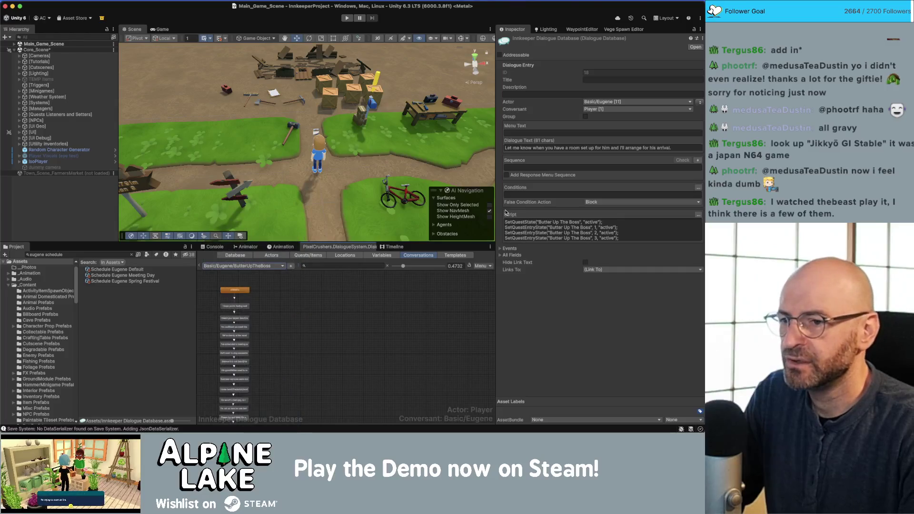
pyautogui.click(698, 189)
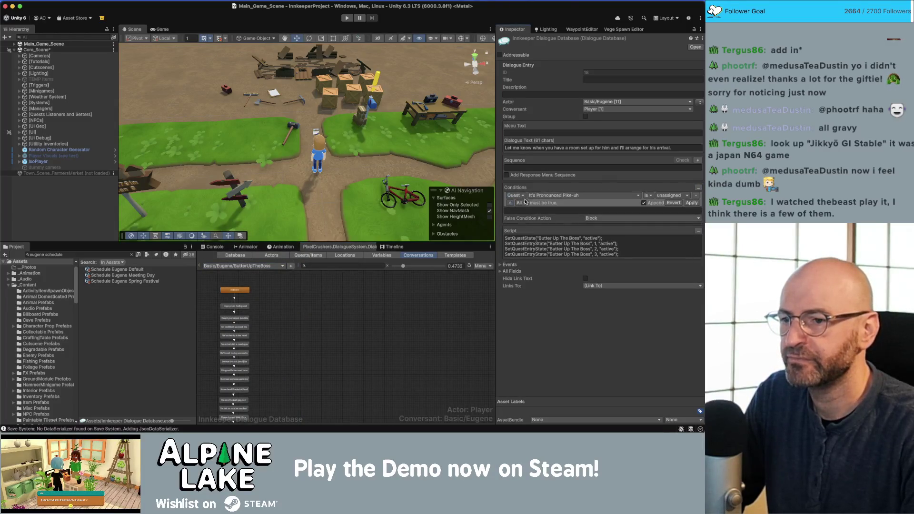
pyautogui.click(559, 196)
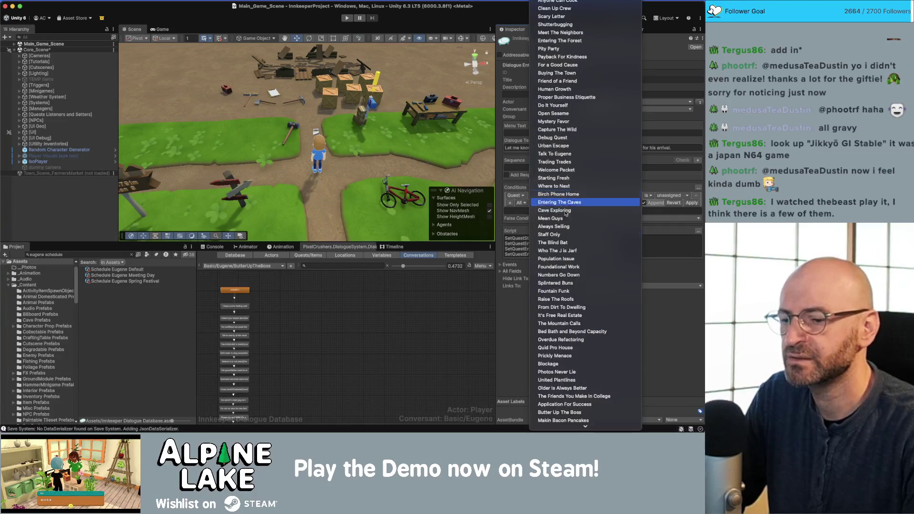
pyautogui.click(599, 405)
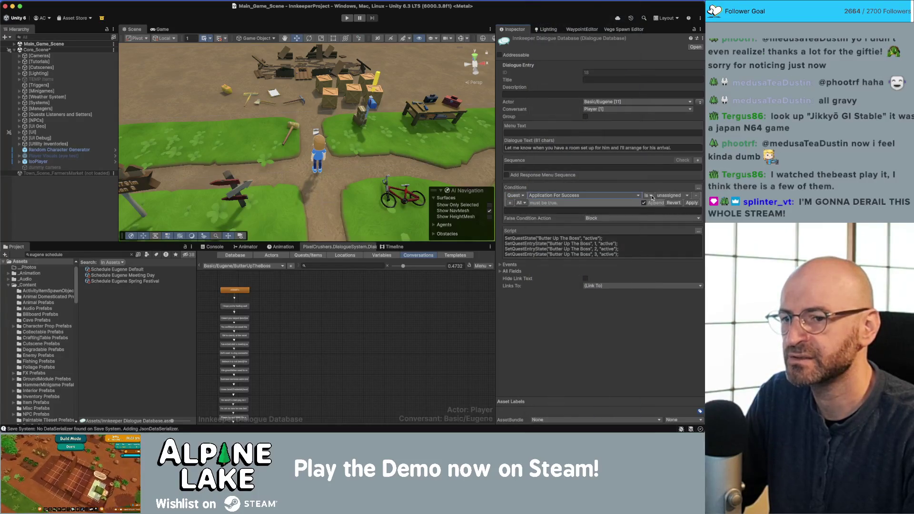
pyautogui.click(669, 196)
pyautogui.click(675, 221)
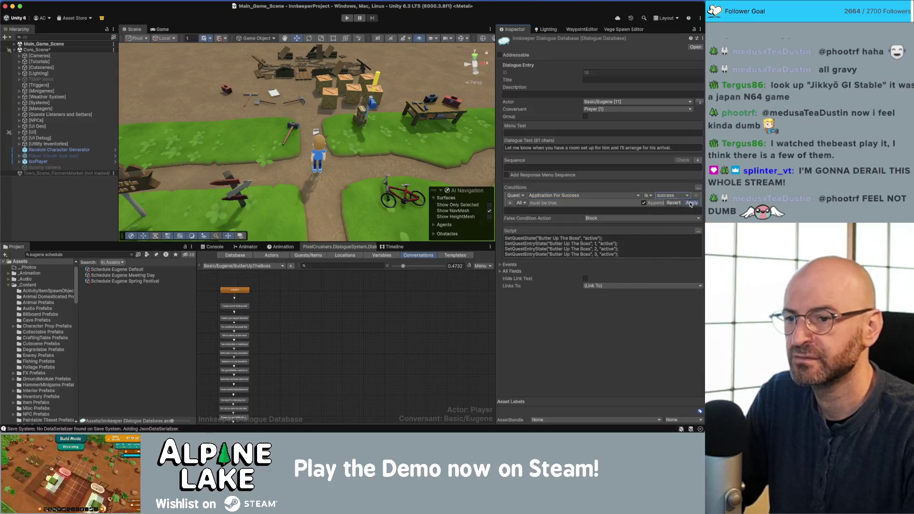
pyautogui.click(651, 203)
pyautogui.click(418, 297)
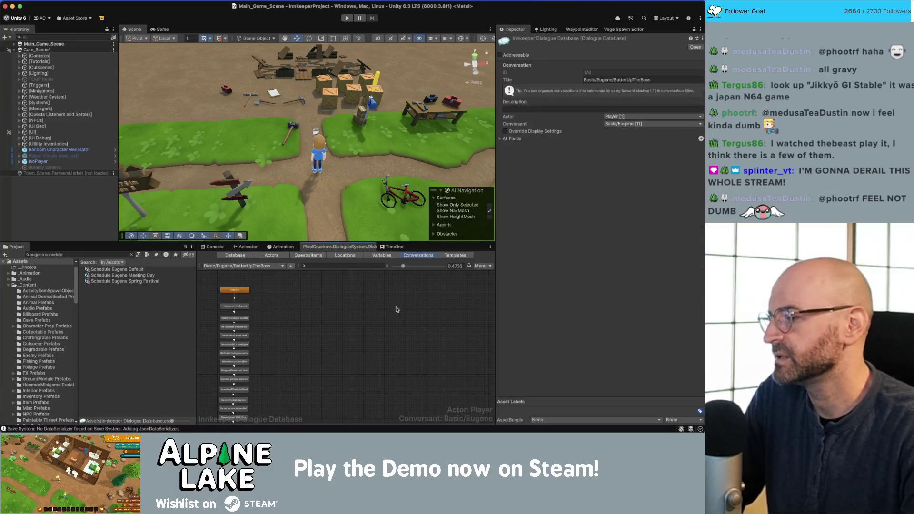